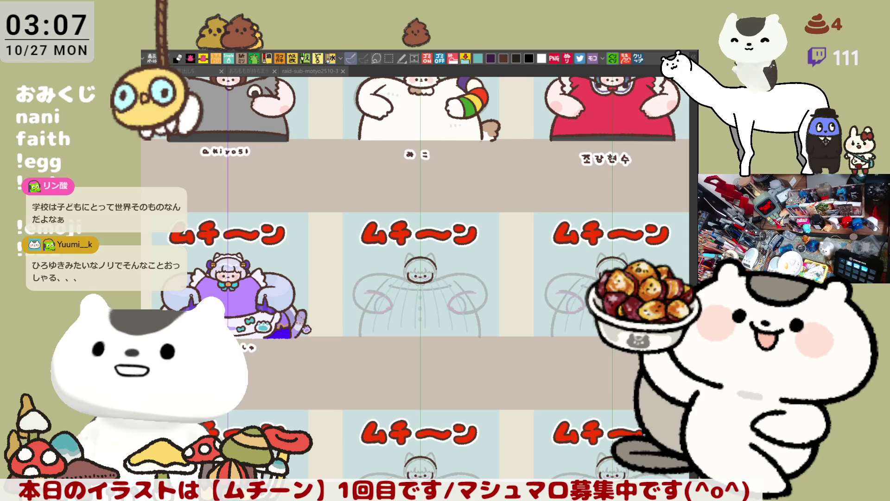
# - Bring the empty band under the centre figure into view and remove the vertical guide line
pyautogui.moveTo(598, 395); pyautogui.dragTo(576, 361)
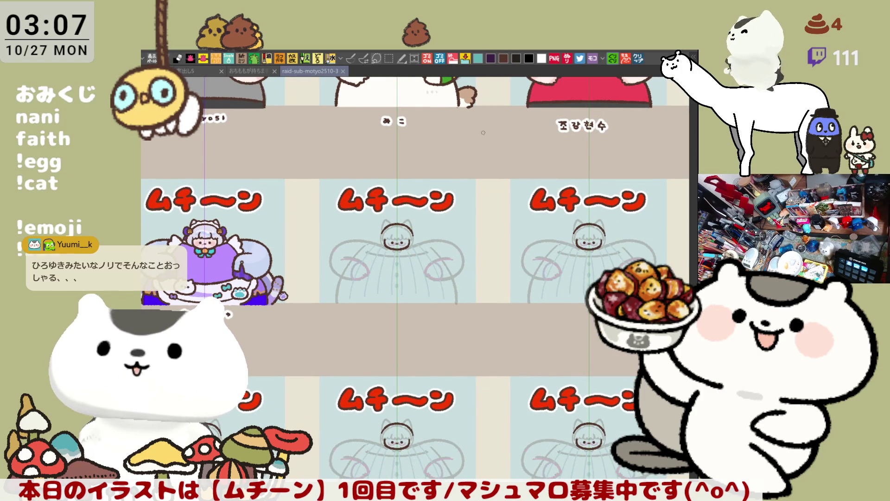
pyautogui.moveTo(432, 293); pyautogui.dragTo(483, 327)
pyautogui.scroll(5, 432, 332)
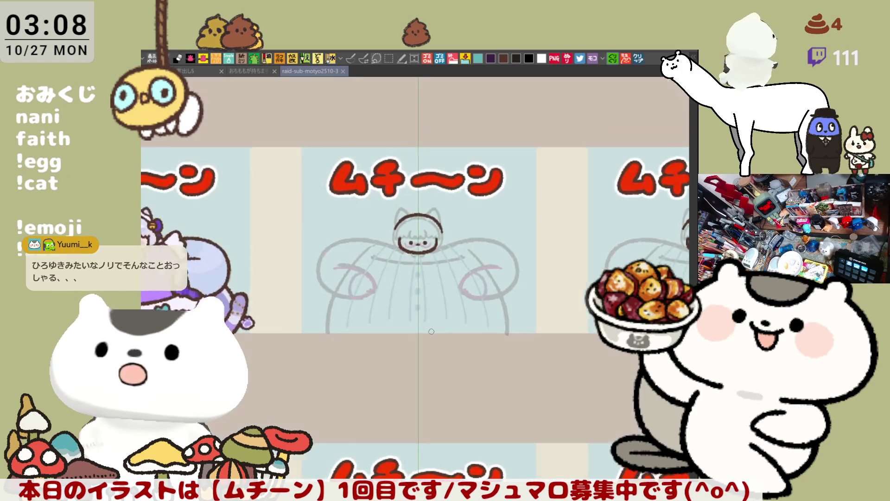
pyautogui.scroll(1, 404, 343)
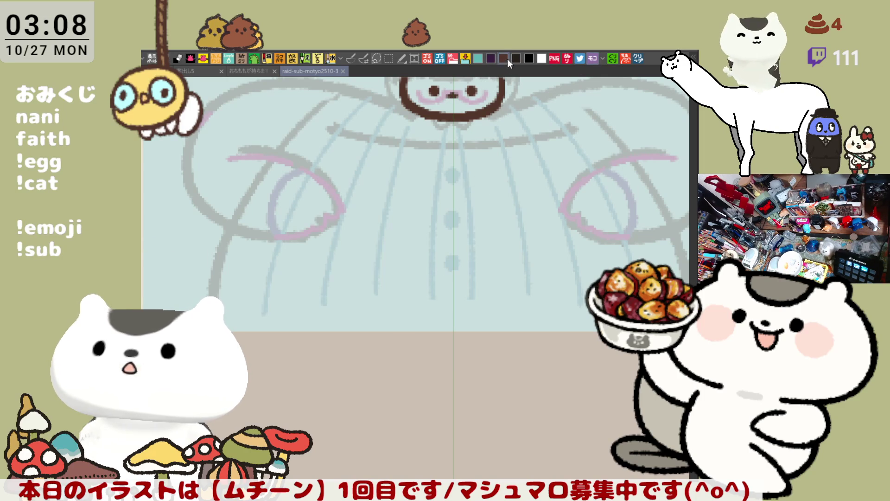
pyautogui.moveTo(357, 350); pyautogui.dragTo(367, 270)
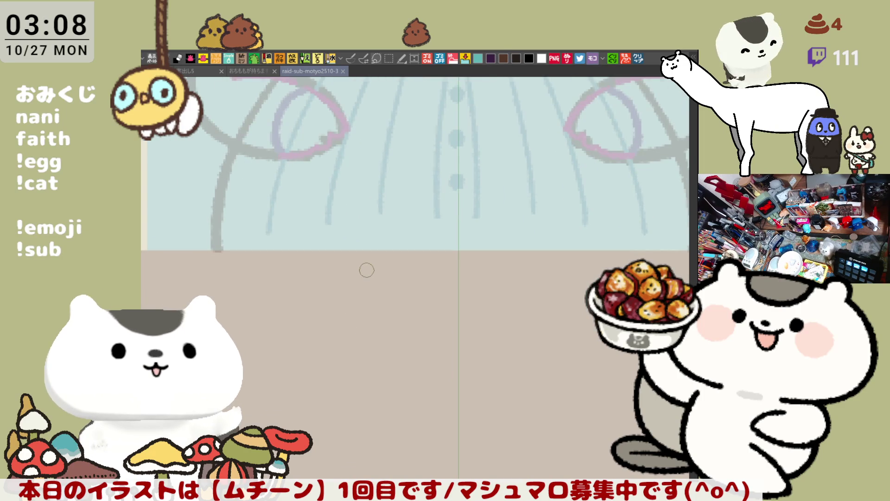
pyautogui.scroll(1, 367, 271)
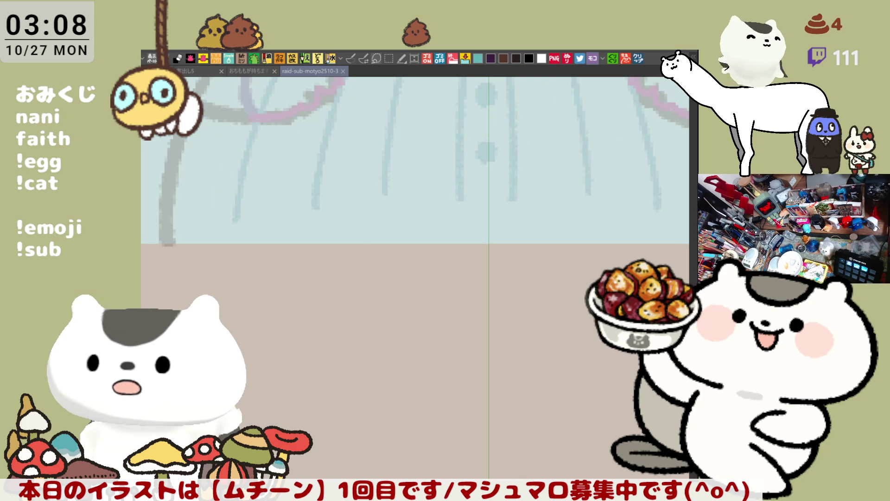
pyautogui.hotkey('ctrl', 'z')
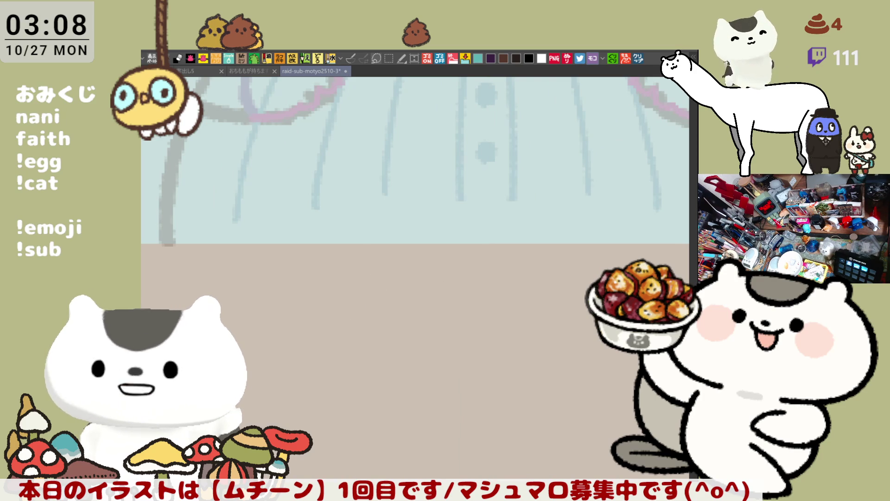
# - Paint a first brown stroke below the centre figure, then undo it
pyautogui.scroll(-2, 473, 272)
pyautogui.scroll(-2, 460, 284)
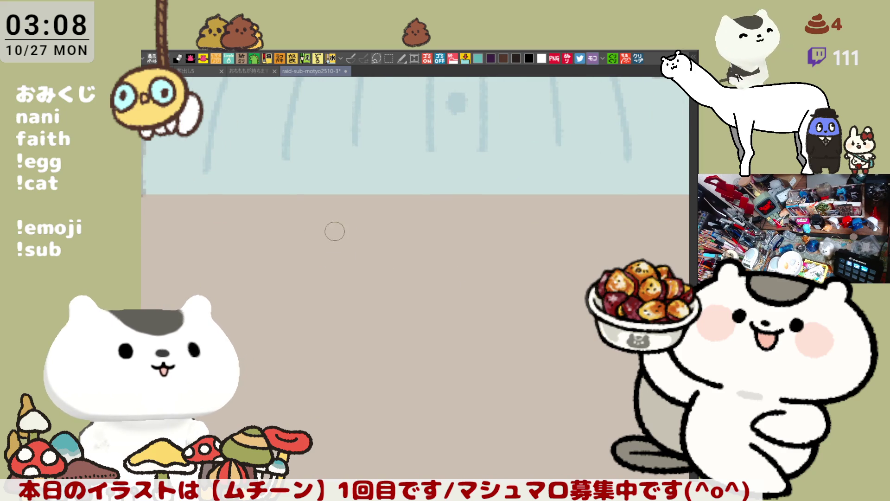
pyautogui.moveTo(334, 230); pyautogui.dragTo(337, 262)
pyautogui.hotkey('ctrl', 'z')
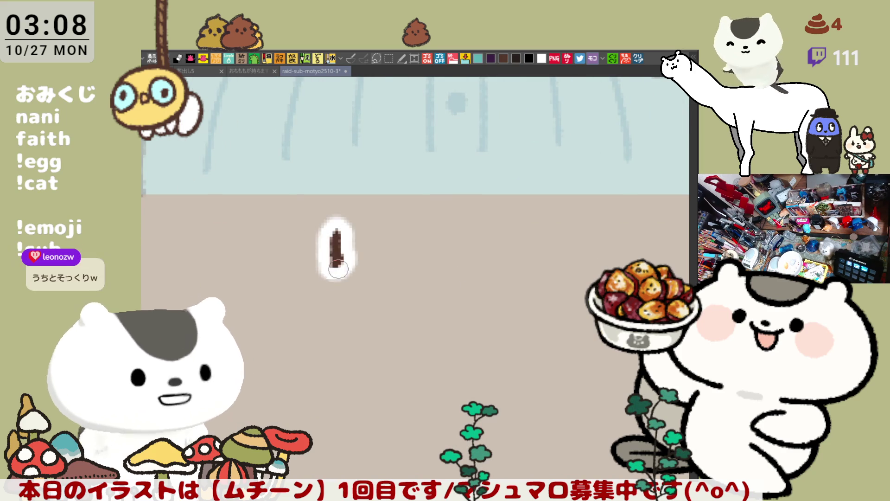
# - Letter the opening characters of the viewer's handle in brown, retrying strokes with undo and redo
pyautogui.moveTo(341, 232); pyautogui.dragTo(344, 267)
pyautogui.moveTo(343, 232)
pyautogui.mouseDown()
pyautogui.moveTo(345, 254)
pyautogui.moveTo(408, 239)
pyautogui.moveTo(402, 248)
pyautogui.moveTo(408, 241)
pyautogui.moveTo(401, 248)
pyautogui.moveTo(383, 240)
pyautogui.moveTo(398, 237)
pyautogui.moveTo(407, 256)
pyautogui.mouseUp()
pyautogui.hotkey('ctrl', 'z')
pyautogui.hotkey('ctrl', 'z')
pyautogui.hotkey('ctrl', 'z')
pyautogui.hotkey('ctrl', 'z')
pyautogui.hotkey('ctrl', 'z')
pyautogui.hotkey('ctrl', 'z')
pyautogui.hotkey('ctrl', 'z')
pyautogui.hotkey('ctrl', 'z')
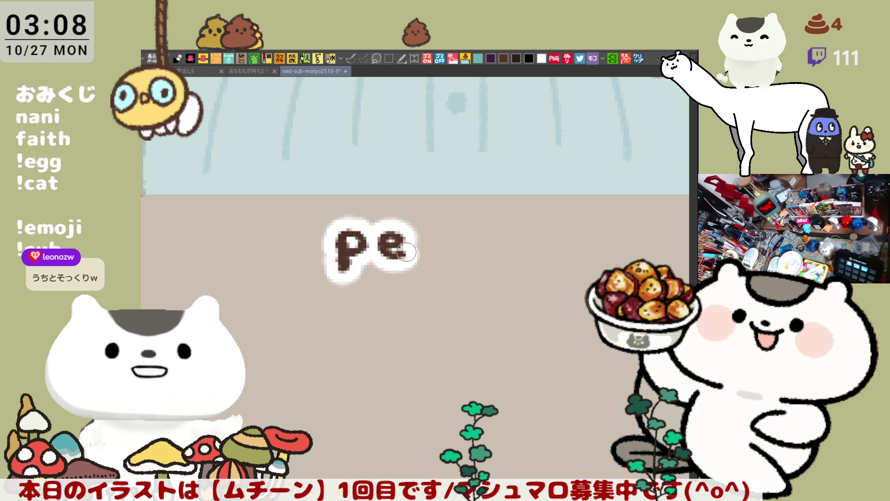
pyautogui.hotkey('ctrl', 'z')
pyautogui.hotkey('ctrl', 'y')
pyautogui.hotkey('ctrl', 'z')
pyautogui.hotkey('ctrl', 'y')
pyautogui.hotkey('ctrl', 'z')
pyautogui.hotkey('ctrl', 'y')
pyautogui.hotkey('ctrl', 'z')
pyautogui.hotkey('ctrl', 'y')
pyautogui.hotkey('ctrl', 'z')
pyautogui.moveTo(381, 241)
pyautogui.mouseDown()
pyautogui.moveTo(383, 252)
pyautogui.moveTo(338, 264)
pyautogui.moveTo(392, 269)
pyautogui.mouseUp()
pyautogui.hscroll(3, 399, 266)
pyautogui.hotkey('ctrl', 'z')
pyautogui.hotkey('ctrl', 'y')
pyautogui.hotkey('ctrl', 'z')
pyautogui.hotkey('ctrl', 'z')
pyautogui.hotkey('ctrl', 'z')
pyautogui.hotkey('ctrl', 'z')
pyautogui.hotkey('ctrl', 'z')
pyautogui.hotkey('ctrl', 'z')
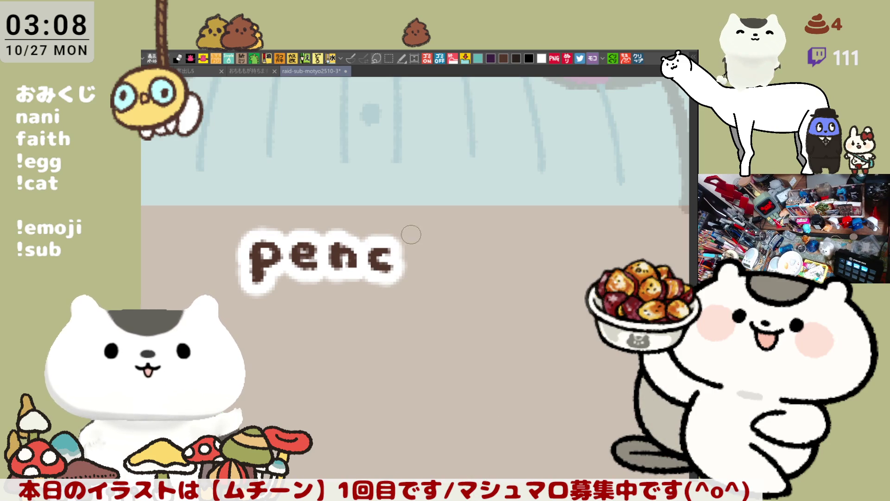
# - Add the next letters of the handle, redrawing an upright stroke and settling a letter's hump
pyautogui.moveTo(409, 231); pyautogui.dragTo(408, 271)
pyautogui.hotkey('ctrl', 'z')
pyautogui.moveTo(410, 232)
pyautogui.mouseDown()
pyautogui.moveTo(408, 271)
pyautogui.moveTo(426, 269)
pyautogui.mouseUp()
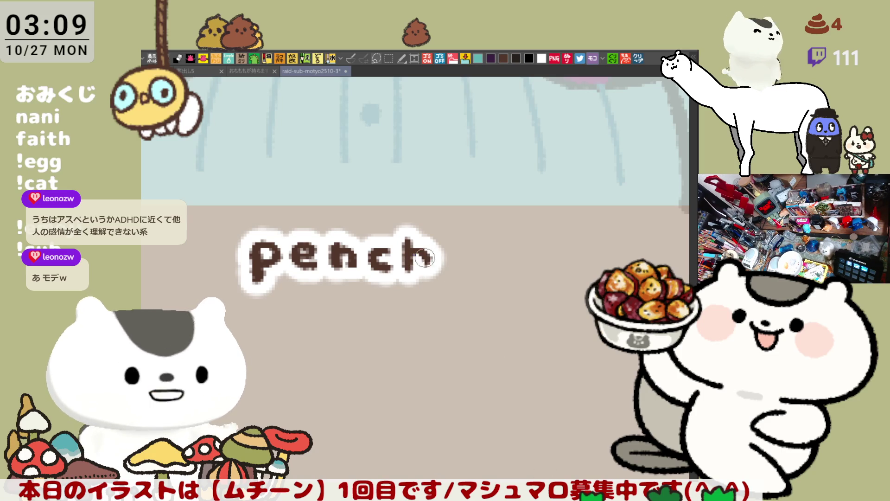
pyautogui.moveTo(418, 253)
pyautogui.mouseDown()
pyautogui.moveTo(432, 254)
pyautogui.moveTo(429, 247)
pyautogui.moveTo(426, 278)
pyautogui.mouseUp()
pyautogui.hotkey('ctrl', 'z')
pyautogui.hotkey('ctrl', 'z')
pyautogui.hotkey('ctrl', 'y')
pyautogui.hotkey('ctrl', 'z')
pyautogui.hotkey('ctrl', 'y')
pyautogui.hotkey('ctrl', 'z')
pyautogui.hotkey('ctrl', 'y')
# - Draw the following letters and the first numeral 7, stepping through undo/redo to settle the strokes
pyautogui.hotkey('ctrl', 'z')
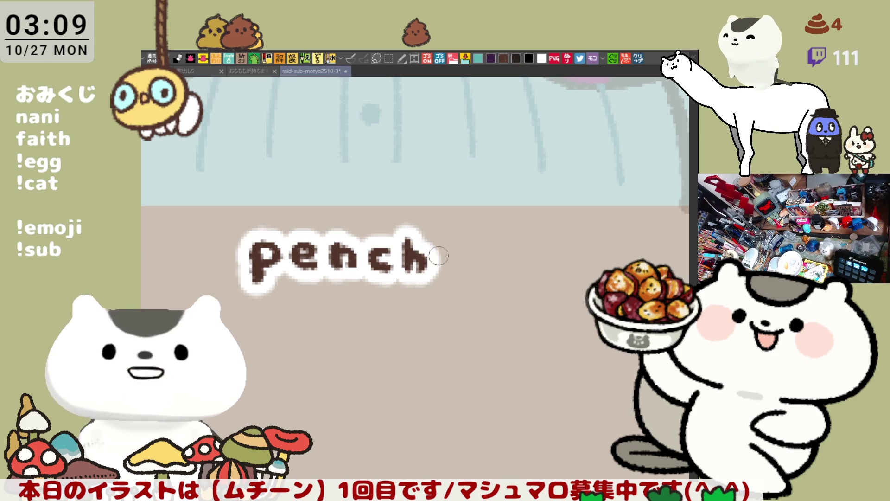
pyautogui.moveTo(466, 257)
pyautogui.mouseDown()
pyautogui.moveTo(452, 269)
pyautogui.moveTo(469, 271)
pyautogui.mouseUp()
pyautogui.hotkey('ctrl', 'y')
pyautogui.hotkey('ctrl', 'z')
pyautogui.hotkey('ctrl', 'y')
pyautogui.hotkey('ctrl', 'z')
pyautogui.hotkey('ctrl', 'y')
pyautogui.hotkey('ctrl', 'z')
pyautogui.hotkey('ctrl', 'y')
pyautogui.moveTo(489, 254)
pyautogui.mouseDown()
pyautogui.moveTo(497, 265)
pyautogui.moveTo(540, 251)
pyautogui.mouseUp()
pyautogui.hotkey('ctrl', 'z')
pyautogui.hotkey('ctrl', 'y')
pyautogui.hotkey('ctrl', 'z')
pyautogui.hotkey('ctrl', 'y')
pyautogui.hotkey('ctrl', 'z')
pyautogui.hotkey('ctrl', 'y')
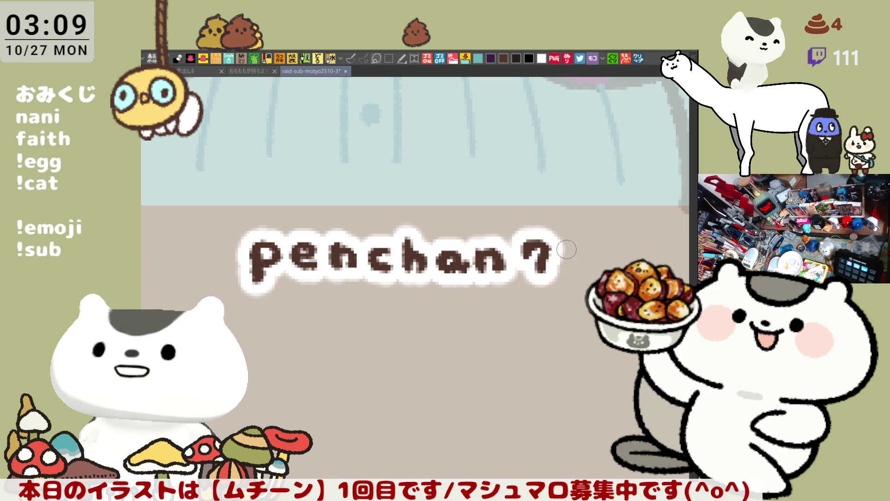
pyautogui.hotkey('ctrl', 'z')
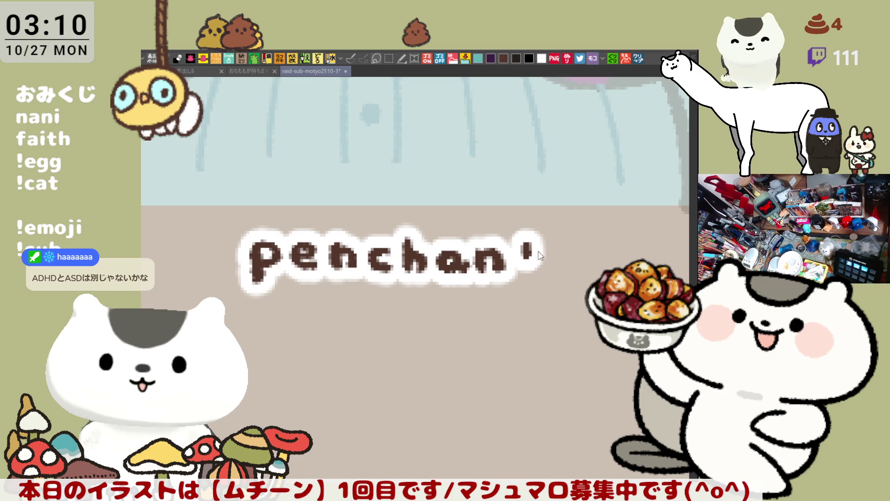
pyautogui.hotkey('ctrl', 'z')
pyautogui.hotkey('ctrl', 'y')
pyautogui.hotkey('ctrl', 'y')
pyautogui.hotkey('ctrl', 'z')
pyautogui.hotkey('ctrl', 'y')
pyautogui.hotkey('ctrl', 'z')
pyautogui.hotkey('ctrl', 'y')
pyautogui.hotkey('ctrl', 'z')
pyautogui.hotkey('ctrl', 'y')
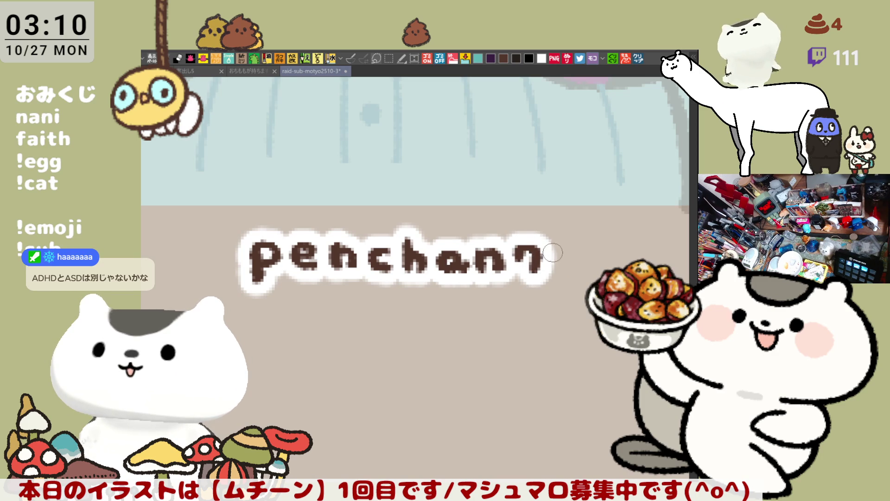
# - Complete the second 7 and remove the stray tick marks beside it
pyautogui.hotkey('ctrl', 'y')
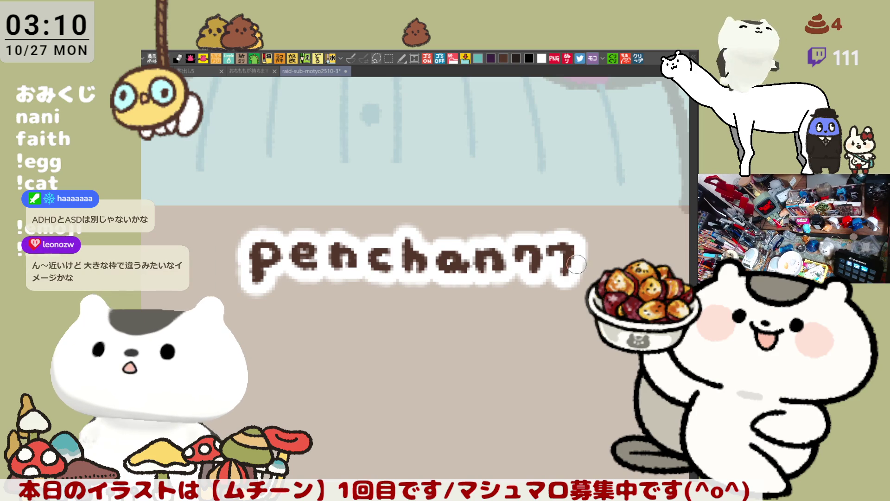
pyautogui.hotkey('ctrl', 'z')
pyautogui.moveTo(556, 245); pyautogui.dragTo(563, 265)
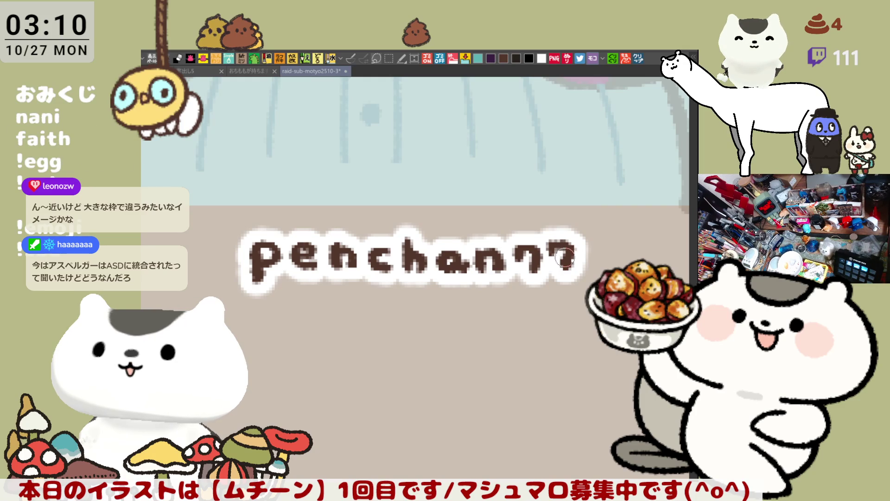
pyautogui.hotkey('ctrl', 'z')
pyautogui.moveTo(554, 246)
pyautogui.mouseDown()
pyautogui.moveTo(563, 245)
pyautogui.moveTo(564, 271)
pyautogui.mouseUp()
pyautogui.hotkey('ctrl', 'z')
pyautogui.hotkey('ctrl', 'z')
pyautogui.click(551, 251)
pyautogui.hotkey('ctrl', 'z')
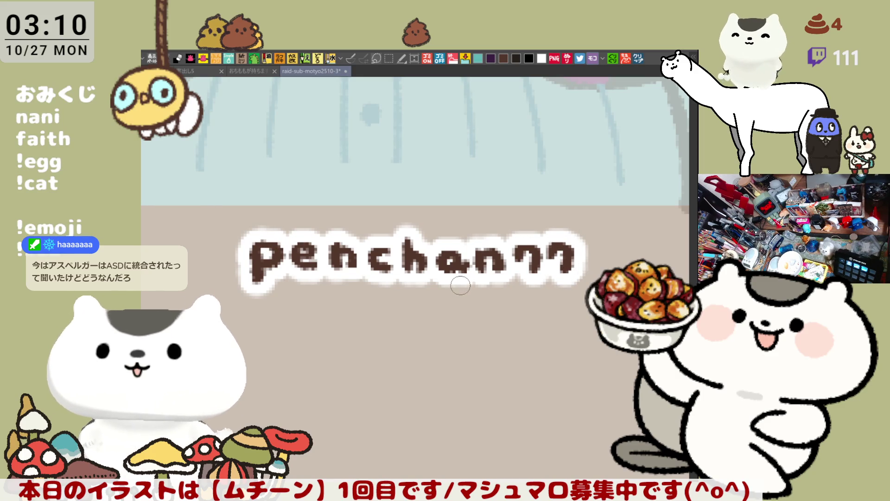
# - Save the sheet with the finished brown handle
pyautogui.hotkey('ctrl', 's')
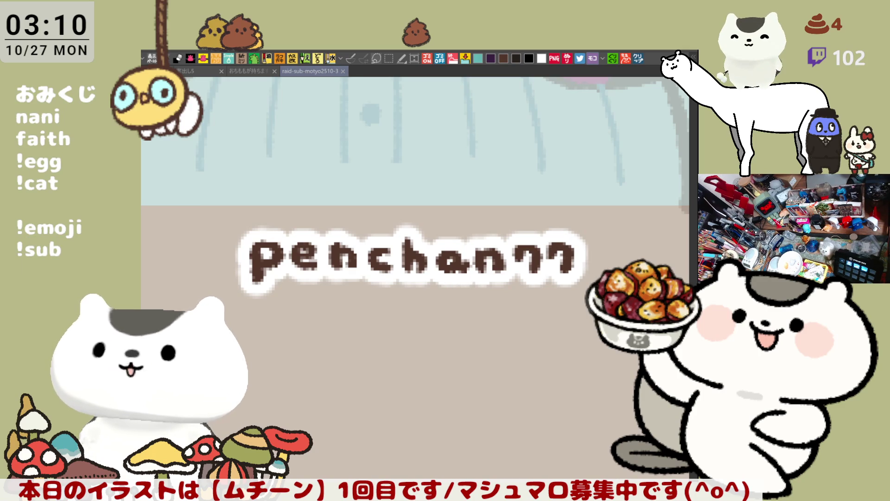
pyautogui.scroll(-2, 596, 264)
pyautogui.scroll(2, 538, 362)
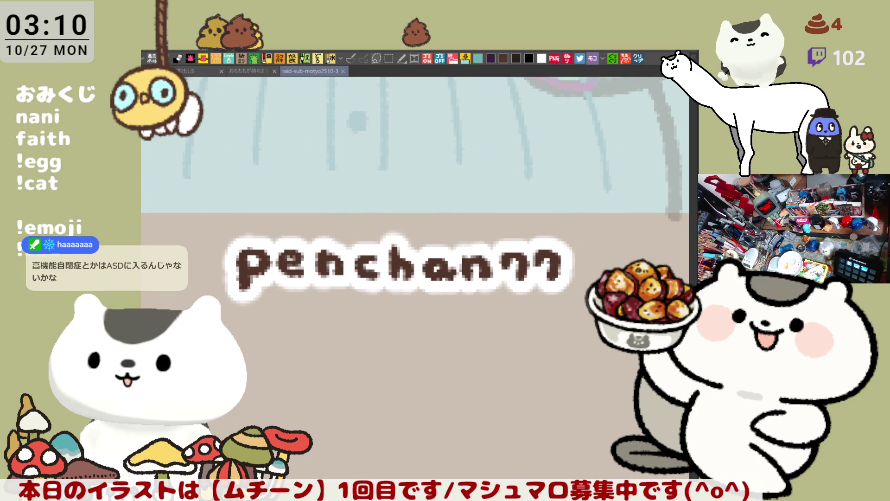
# - Marquee-select the handle, move it slightly left and down, deselect, and pan to the next figure
pyautogui.click(388, 58)
pyautogui.moveTo(603, 370)
pyautogui.mouseDown()
pyautogui.moveTo(587, 334)
pyautogui.moveTo(204, 188)
pyautogui.moveTo(172, 188)
pyautogui.mouseUp()
pyautogui.scroll(-4, 405, 322)
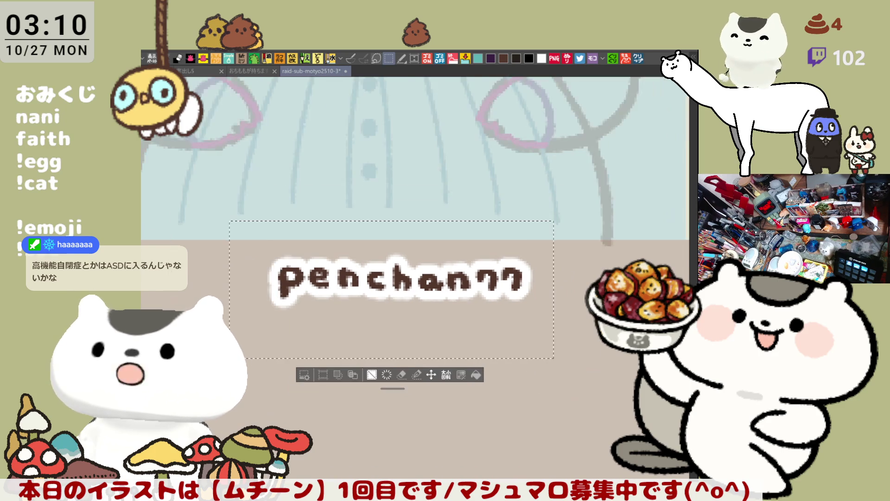
pyautogui.click(437, 362)
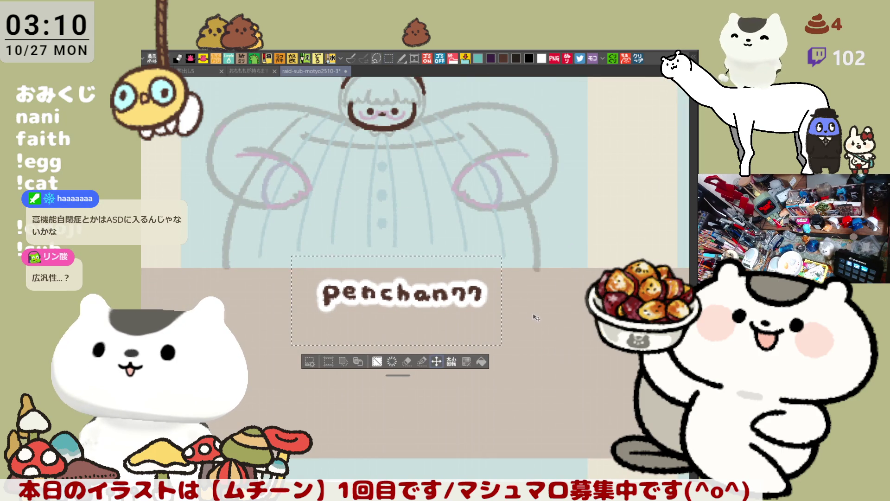
pyautogui.moveTo(454, 297); pyautogui.dragTo(426, 302)
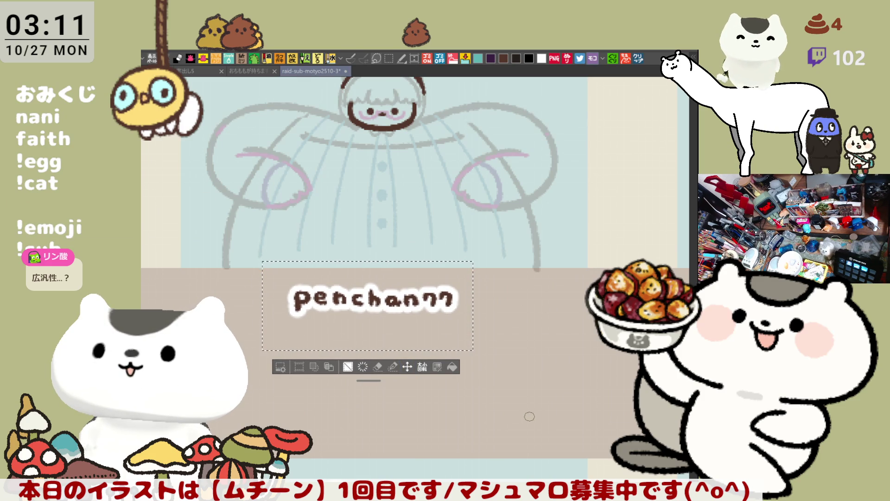
pyautogui.hotkey('ctrl', 'd')
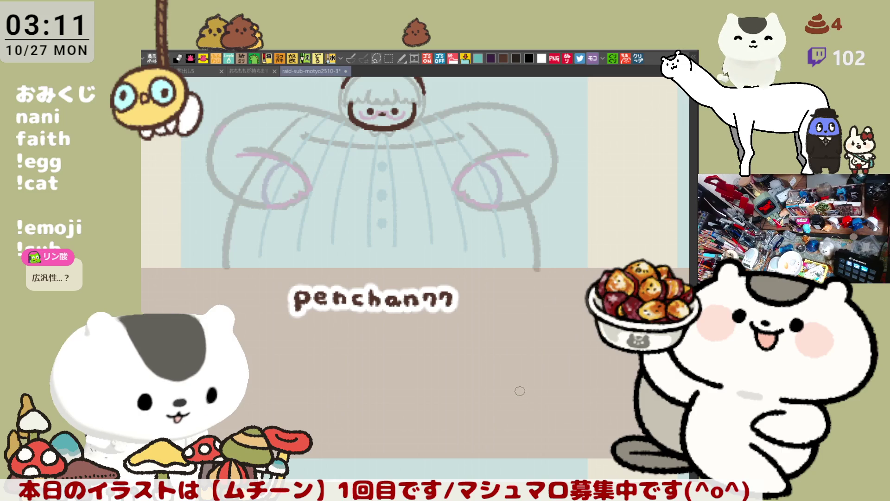
pyautogui.moveTo(550, 340); pyautogui.dragTo(488, 265)
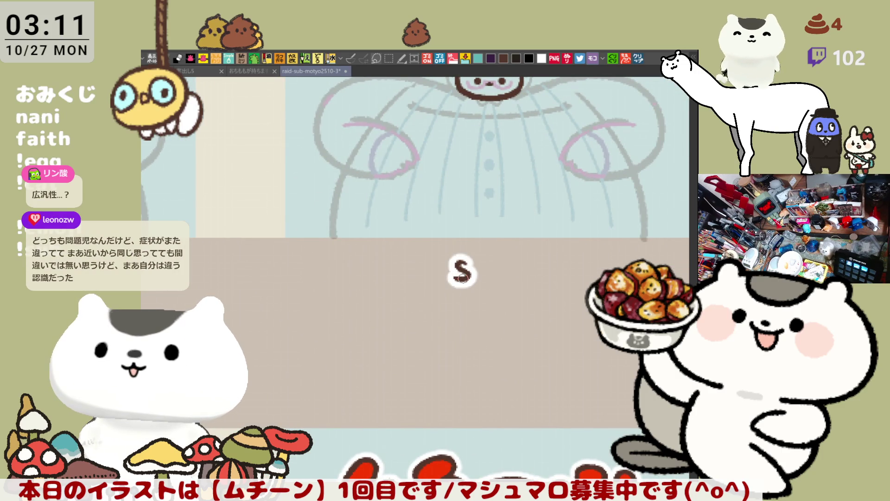
# - Finish lettering the second viewer's handle in brown, then marquee-select it and shift it left
pyautogui.scroll(3, 462, 277)
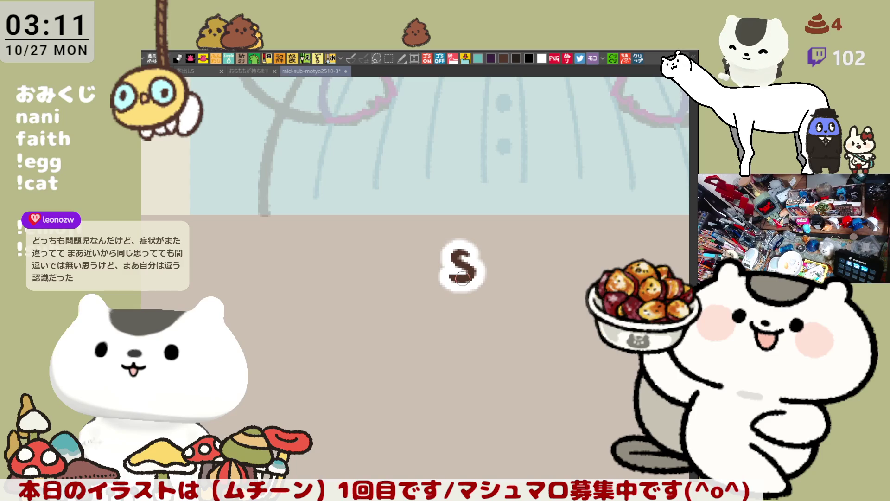
pyautogui.scroll(-2, 479, 218)
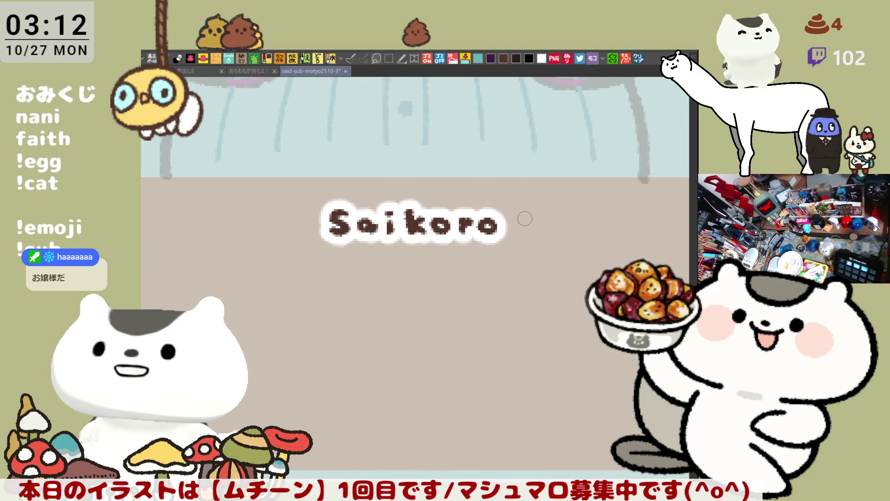
pyautogui.moveTo(505, 209); pyautogui.dragTo(510, 241)
pyautogui.hotkey('ctrl', 'z')
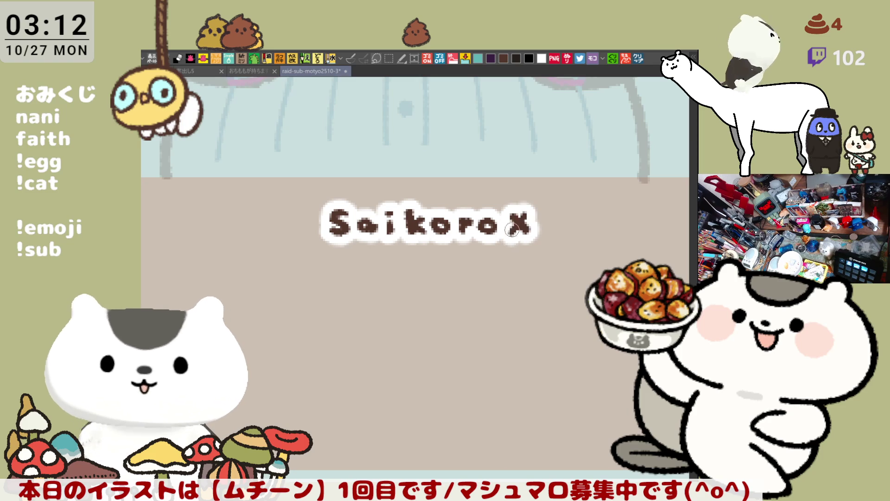
pyautogui.press('m')
pyautogui.moveTo(615, 319); pyautogui.dragTo(296, 165)
pyautogui.moveTo(491, 336); pyautogui.dragTo(452, 333)
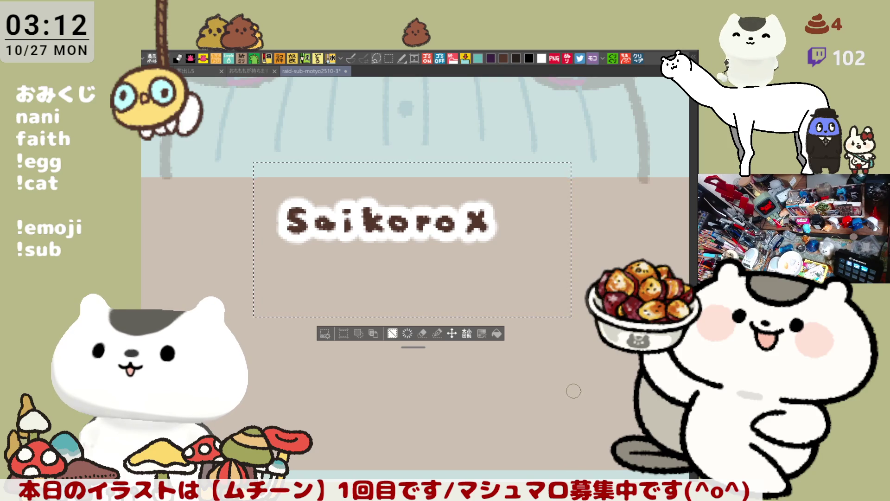
# - Deselect the moved handle, save the sheet, and zoom out over all the panels
pyautogui.hotkey('ctrl', 'd')
pyautogui.hotkey('ctrl', 's')
pyautogui.scroll(-3, 561, 386)
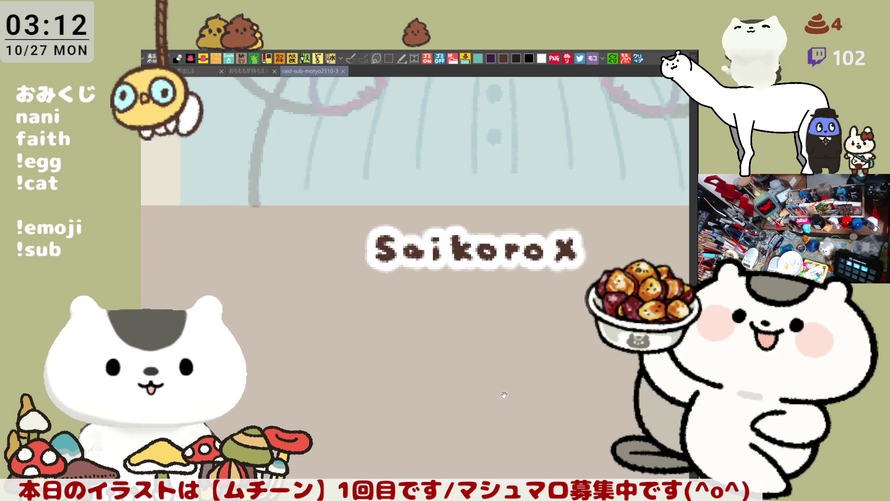
pyautogui.scroll(-8, 517, 386)
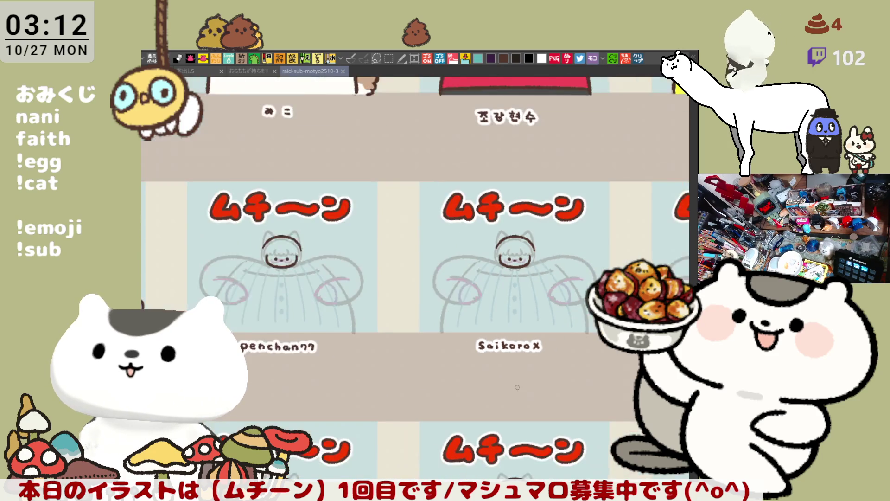
# - Zoom back in on the next panel's sketched chibi figure with only its face inked
pyautogui.scroll(6, 517, 387)
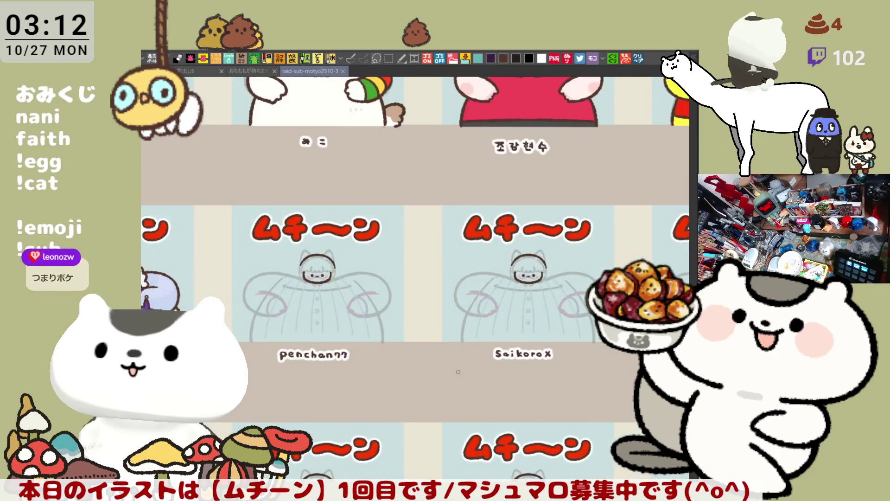
pyautogui.scroll(2, 458, 371)
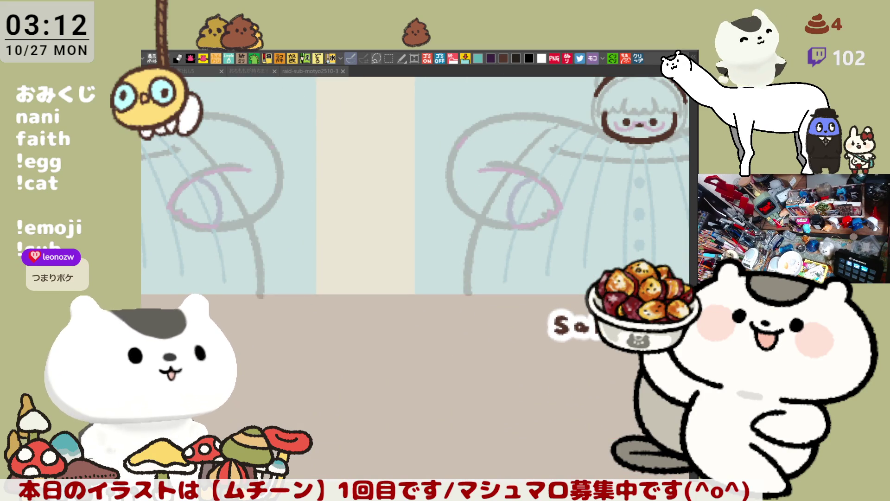
pyautogui.scroll(-4, 357, 282)
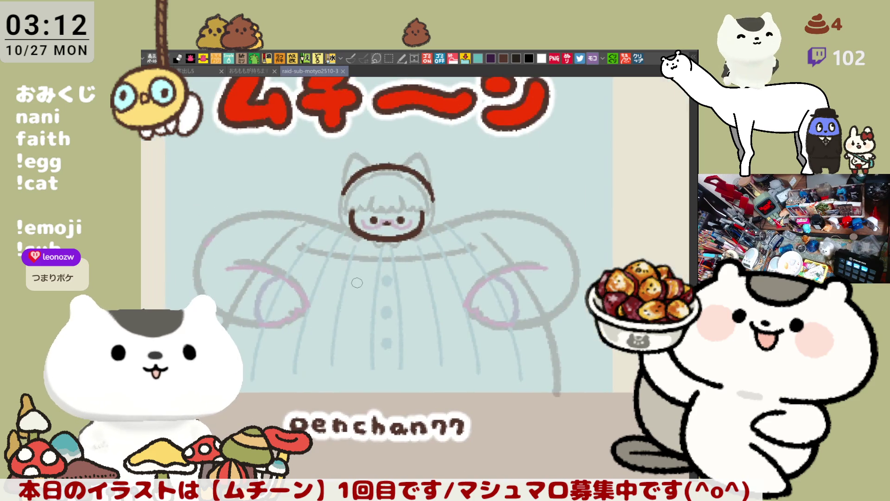
pyautogui.scroll(3, 357, 282)
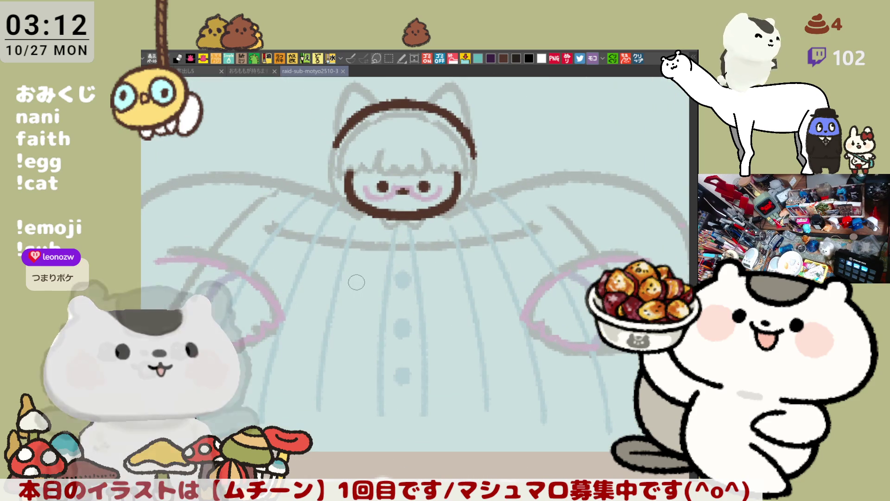
# - Erase the old brown head arc and add a vertical symmetry ruler through the figure
pyautogui.moveTo(460, 238); pyautogui.dragTo(414, 301)
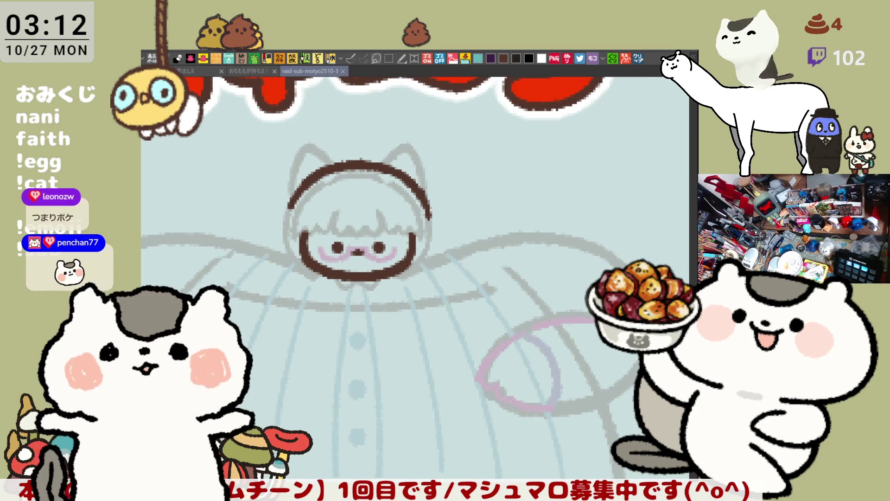
pyautogui.moveTo(320, 177)
pyautogui.mouseDown()
pyautogui.moveTo(376, 210)
pyautogui.moveTo(343, 241)
pyautogui.mouseUp()
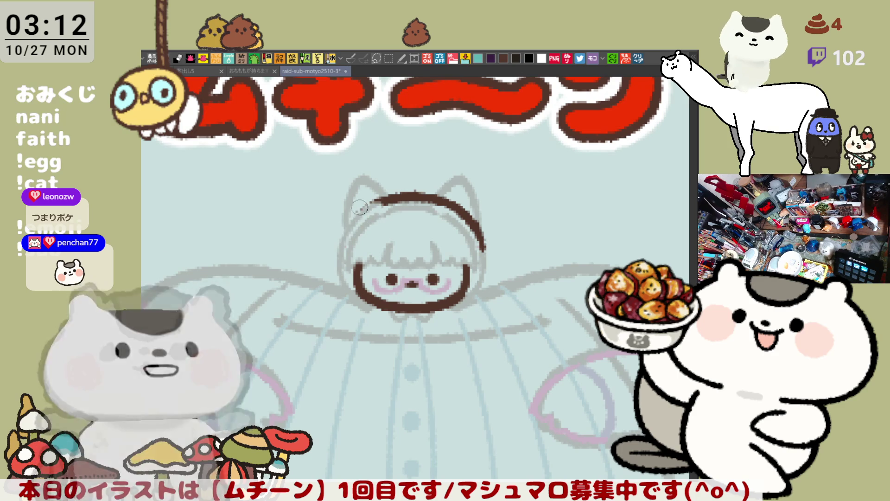
pyautogui.hotkey('ctrl', 'z')
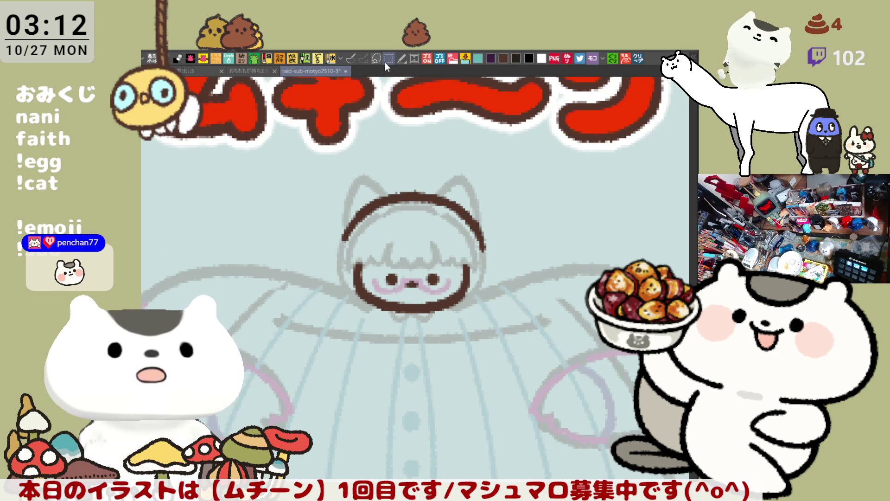
pyautogui.moveTo(373, 200); pyautogui.dragTo(343, 240)
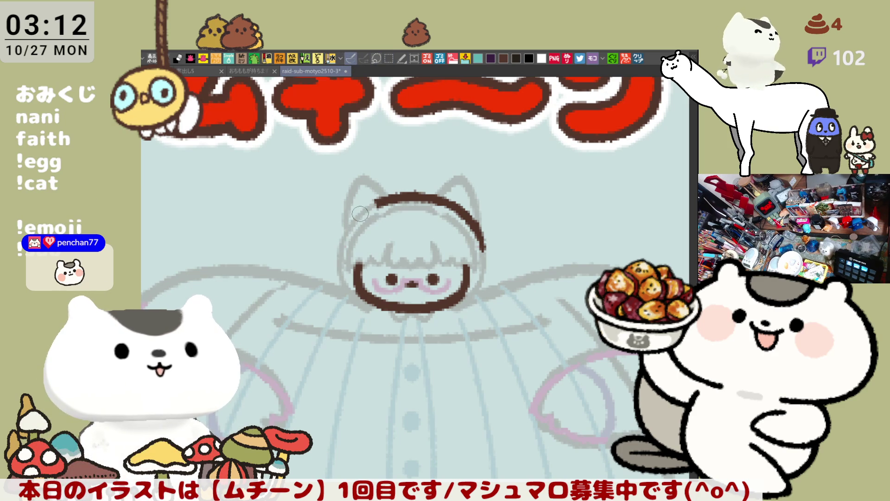
pyautogui.hotkey('ctrl', 'shift', '1')
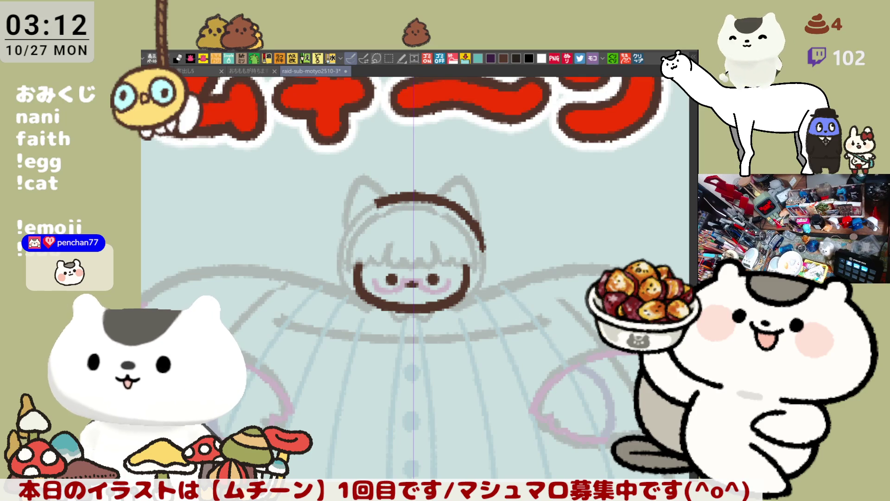
pyautogui.moveTo(361, 191)
pyautogui.mouseDown()
pyautogui.moveTo(446, 200)
pyautogui.moveTo(401, 204)
pyautogui.moveTo(476, 226)
pyautogui.mouseUp()
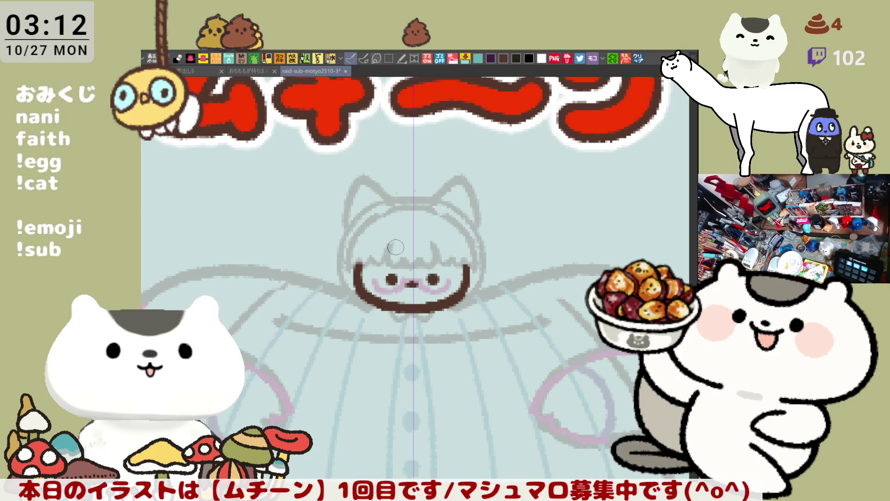
# - Ink mirrored curved bangs and wavy hair at the forehead sides
pyautogui.moveTo(387, 238); pyautogui.dragTo(401, 265)
pyautogui.moveTo(442, 238); pyautogui.dragTo(429, 267)
pyautogui.hotkey('ctrl', 'z')
pyautogui.hotkey('ctrl', 'z')
pyautogui.moveTo(387, 231); pyautogui.dragTo(399, 266)
pyautogui.moveTo(443, 239)
pyautogui.mouseDown()
pyautogui.moveTo(428, 267)
pyautogui.moveTo(473, 269)
pyautogui.mouseUp()
pyautogui.hotkey('ctrl', 'z')
pyautogui.moveTo(433, 242); pyautogui.dragTo(471, 271)
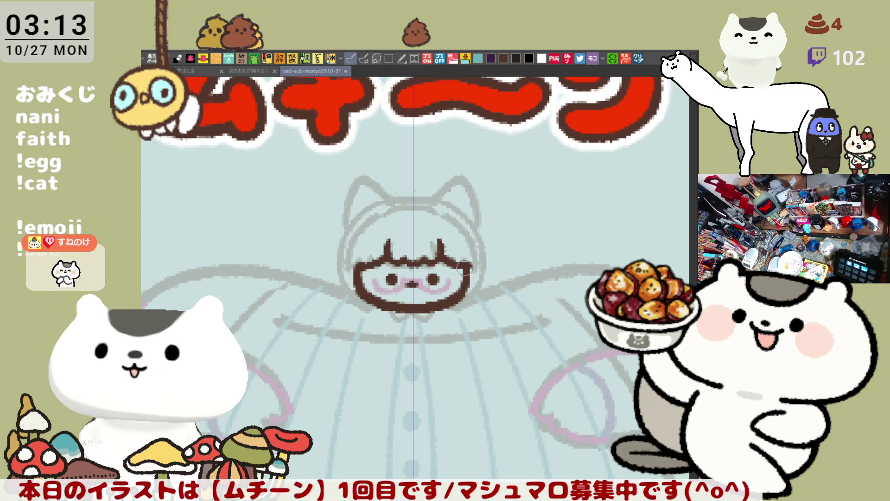
pyautogui.hotkey('ctrl', 'z')
pyautogui.moveTo(434, 242); pyautogui.dragTo(466, 266)
pyautogui.hotkey('ctrl', 'z')
pyautogui.moveTo(433, 242); pyautogui.dragTo(470, 277)
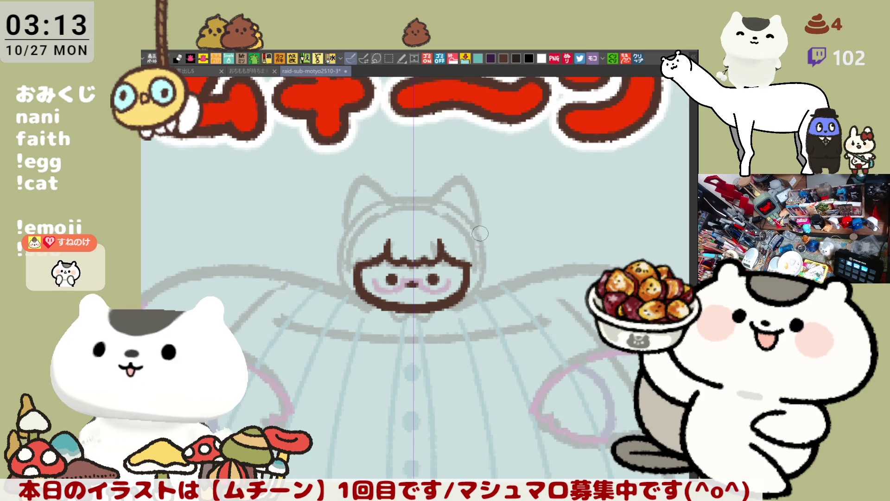
# - Draw a mirrored brown arc across the forehead, retrying the strokes
pyautogui.moveTo(389, 223)
pyautogui.mouseDown()
pyautogui.moveTo(354, 248)
pyautogui.moveTo(411, 224)
pyautogui.mouseUp()
pyautogui.hotkey('ctrl', 'z')
pyautogui.hotkey('ctrl', 'z')
pyautogui.moveTo(356, 237); pyautogui.dragTo(413, 223)
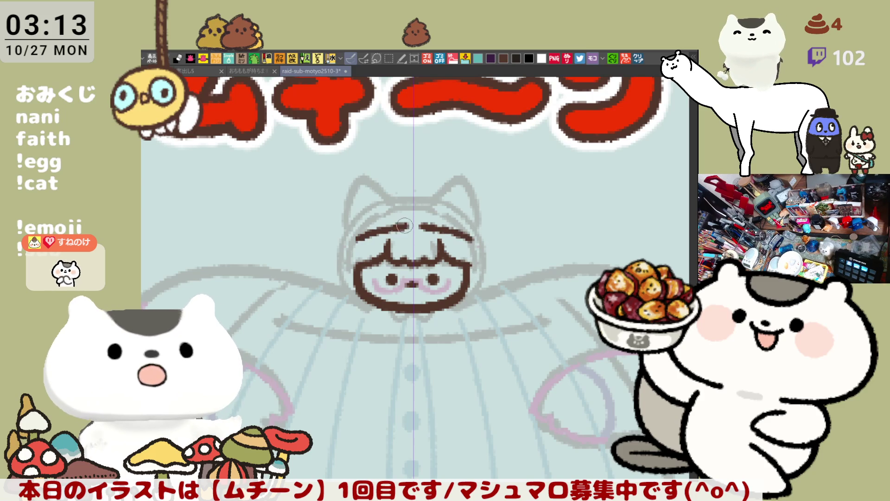
pyautogui.hotkey('ctrl', 'z')
pyautogui.moveTo(355, 246)
pyautogui.mouseDown()
pyautogui.moveTo(420, 223)
pyautogui.moveTo(369, 235)
pyautogui.moveTo(413, 225)
pyautogui.mouseUp()
pyautogui.hotkey('ctrl', 'z')
pyautogui.hotkey('ctrl', 'z')
pyautogui.moveTo(353, 243); pyautogui.dragTo(412, 226)
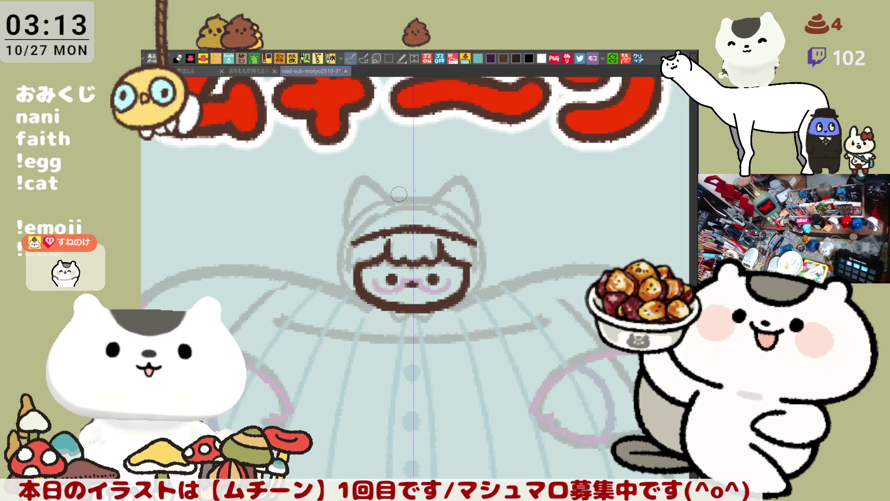
pyautogui.moveTo(387, 204); pyautogui.dragTo(434, 207)
pyautogui.hotkey('ctrl', 'z')
pyautogui.hotkey('ctrl', 'z')
pyautogui.hotkey('ctrl', 'z')
pyautogui.hotkey('ctrl', 'z')
pyautogui.hotkey('ctrl', 'z')
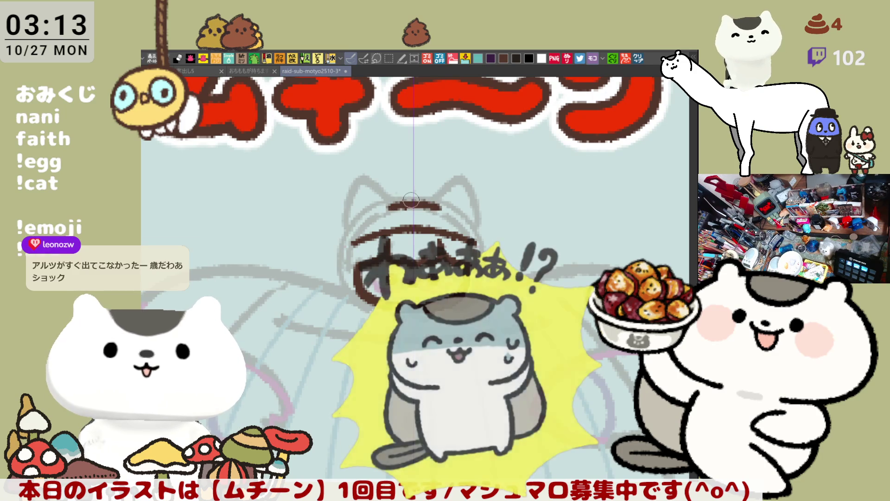
# - Try a rounded dome cap over the forehead line, then remove it
pyautogui.moveTo(390, 205)
pyautogui.mouseDown()
pyautogui.moveTo(394, 186)
pyautogui.moveTo(424, 190)
pyautogui.moveTo(393, 191)
pyautogui.moveTo(418, 179)
pyautogui.moveTo(422, 187)
pyautogui.mouseUp()
pyautogui.hotkey('ctrl', 'z')
pyautogui.hotkey('ctrl', 'z')
pyautogui.hotkey('ctrl', 'z')
pyautogui.hotkey('ctrl', 'z')
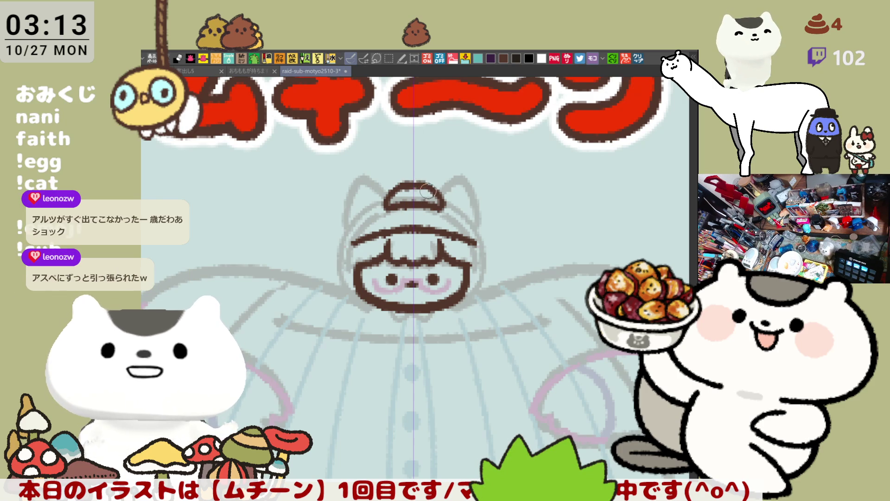
pyautogui.hotkey('ctrl', 'z')
pyautogui.moveTo(389, 206); pyautogui.dragTo(415, 184)
pyautogui.hotkey('ctrl', 'z')
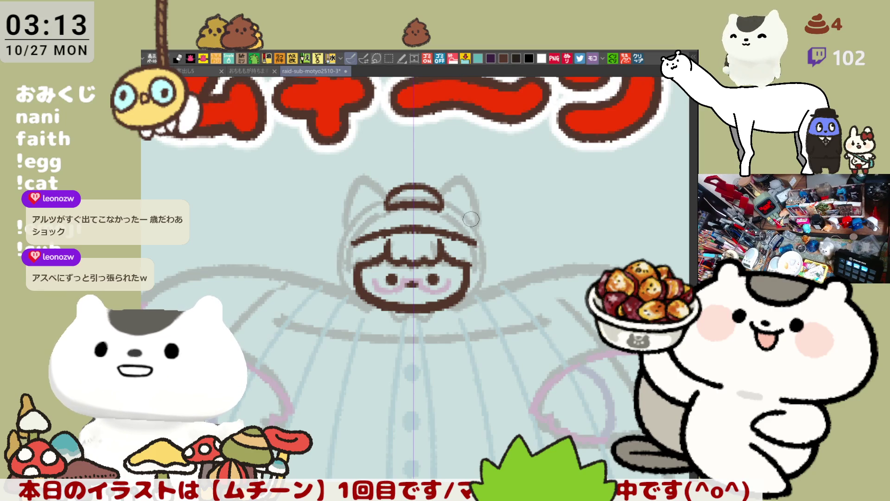
# - Ink a wide mirrored hood arc around the chibi's head
pyautogui.moveTo(443, 195); pyautogui.dragTo(479, 224)
pyautogui.hotkey('ctrl', 'z')
pyautogui.moveTo(444, 194); pyautogui.dragTo(494, 242)
pyautogui.hotkey('ctrl', 'z')
pyautogui.moveTo(438, 194); pyautogui.dragTo(490, 245)
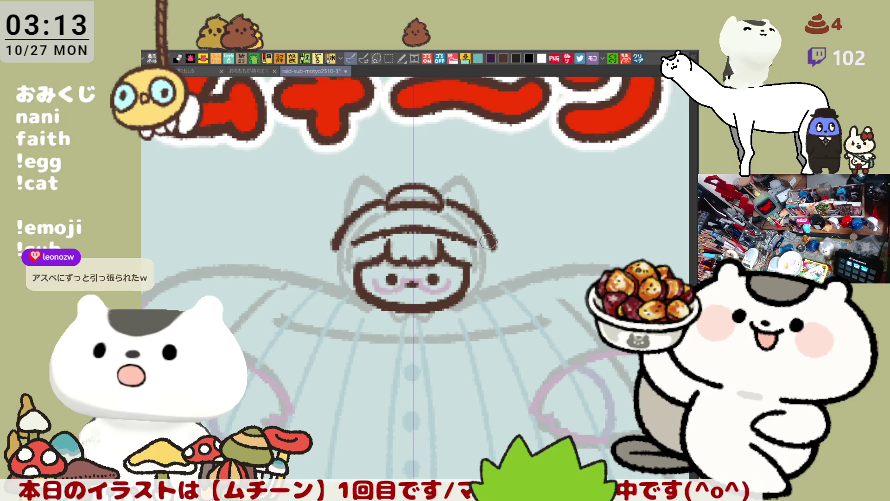
pyautogui.hotkey('ctrl', 'z')
pyautogui.moveTo(442, 194); pyautogui.dragTo(493, 255)
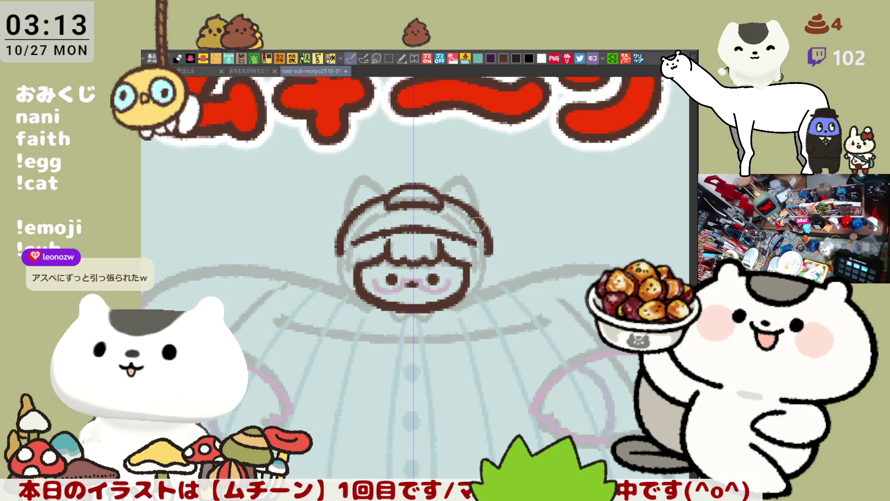
pyautogui.hotkey('ctrl', 'z')
pyautogui.moveTo(392, 200)
pyautogui.mouseDown()
pyautogui.moveTo(378, 187)
pyautogui.moveTo(341, 247)
pyautogui.moveTo(371, 200)
pyautogui.moveTo(357, 204)
pyautogui.mouseUp()
pyautogui.hotkey('ctrl', 'z')
pyautogui.moveTo(441, 196)
pyautogui.mouseDown()
pyautogui.moveTo(486, 225)
pyautogui.moveTo(488, 290)
pyautogui.mouseUp()
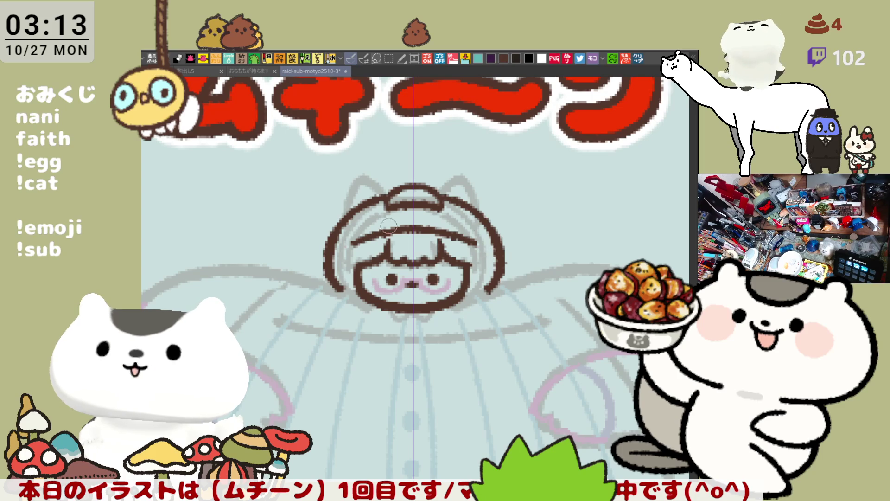
# - Refine the hood brim ends and add small mirrored strokes along its top edge
pyautogui.moveTo(375, 197)
pyautogui.mouseDown()
pyautogui.moveTo(361, 209)
pyautogui.moveTo(375, 198)
pyautogui.mouseUp()
pyautogui.hotkey('ctrl', 'z')
pyautogui.hotkey('ctrl', 'z')
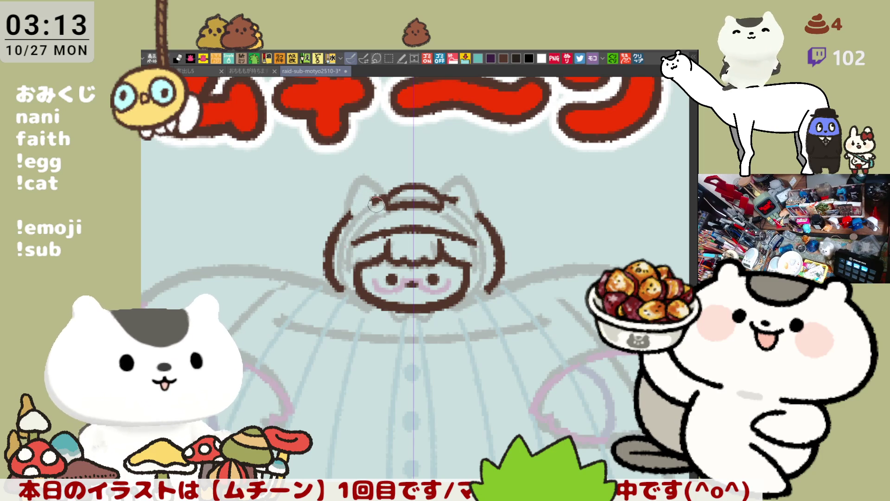
pyautogui.hotkey('ctrl', 'z')
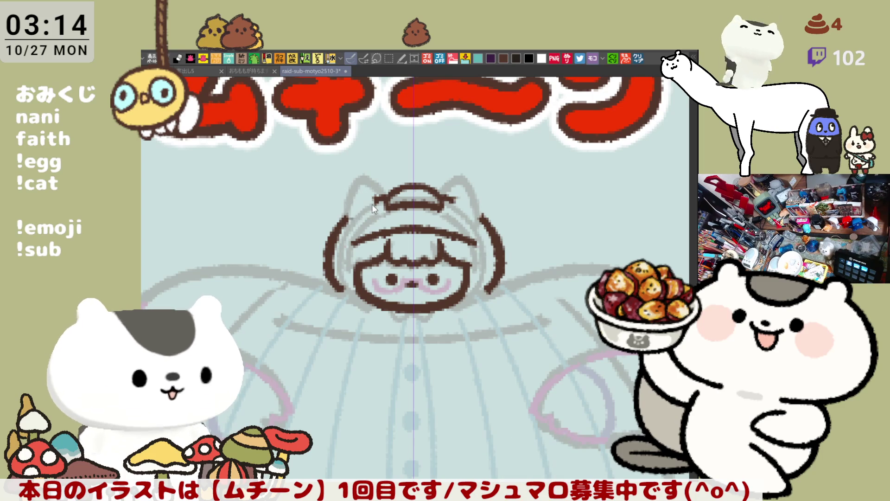
pyautogui.moveTo(347, 200)
pyautogui.mouseDown()
pyautogui.moveTo(375, 193)
pyautogui.moveTo(358, 224)
pyautogui.moveTo(366, 194)
pyautogui.moveTo(359, 227)
pyautogui.moveTo(380, 204)
pyautogui.moveTo(355, 226)
pyautogui.moveTo(381, 209)
pyautogui.moveTo(360, 196)
pyautogui.moveTo(377, 210)
pyautogui.moveTo(365, 214)
pyautogui.mouseUp()
pyautogui.hotkey('ctrl', 'z')
pyautogui.hotkey('ctrl', 'z')
pyautogui.hotkey('ctrl', 'z')
pyautogui.hotkey('ctrl', 'z')
pyautogui.hotkey('ctrl', 'z')
pyautogui.hotkey('ctrl', 'z')
pyautogui.hotkey('ctrl', 'z')
pyautogui.hotkey('ctrl', 'z')
pyautogui.hotkey('ctrl', 'z')
pyautogui.hotkey('ctrl', 'z')
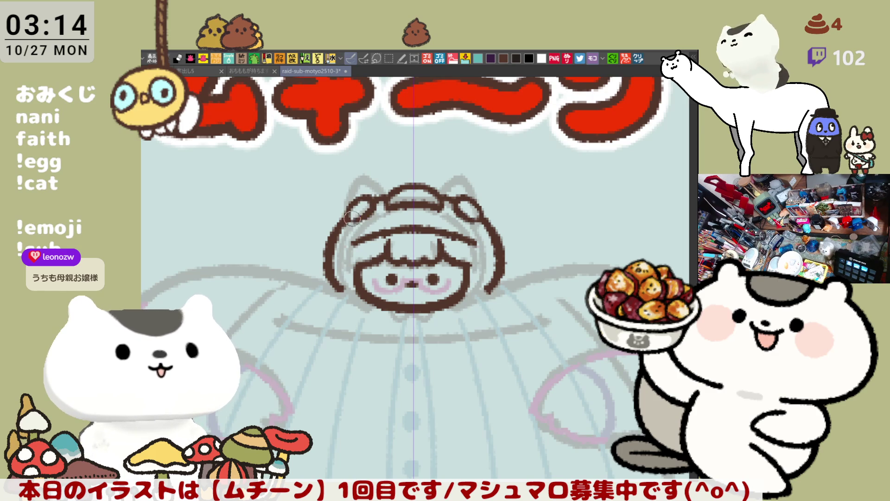
pyautogui.moveTo(444, 193); pyautogui.dragTo(477, 206)
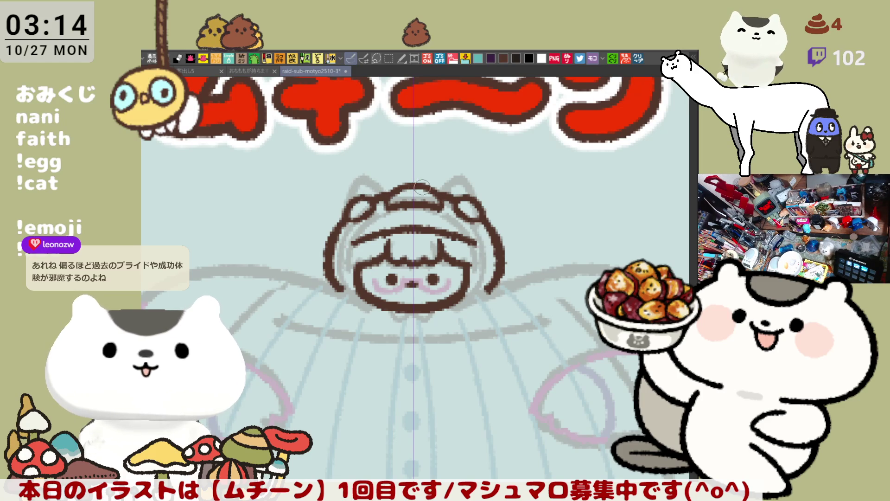
pyautogui.scroll(-3, 464, 226)
# - Ink a mirrored inner stroke down both sides of the hood
pyautogui.hscroll(2, 387, 265)
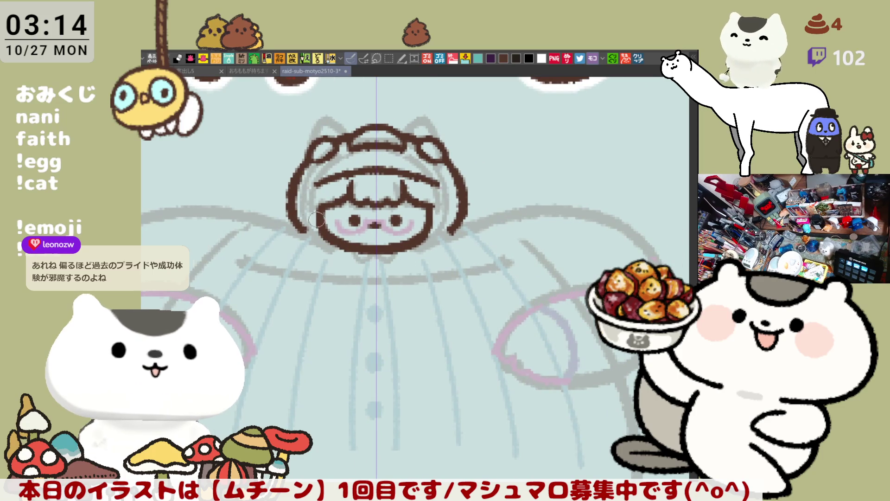
pyautogui.moveTo(310, 185); pyautogui.dragTo(300, 232)
pyautogui.hotkey('ctrl', 'z')
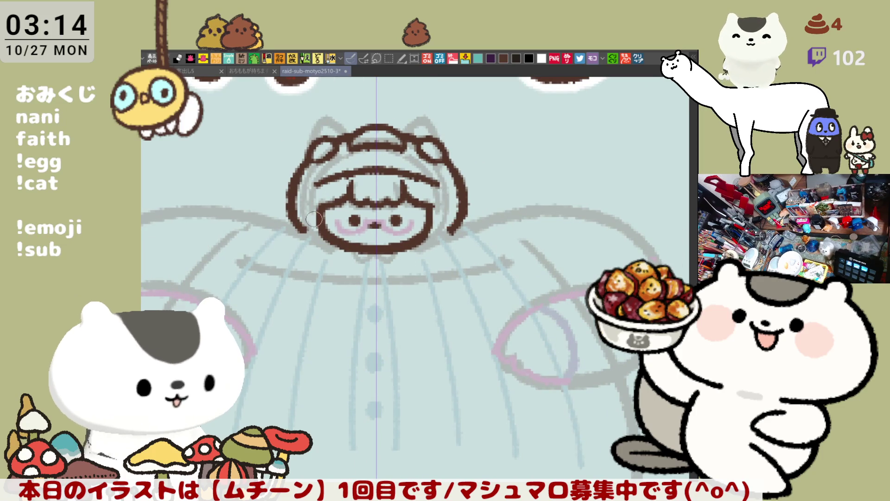
pyautogui.hotkey('ctrl', 'z')
pyautogui.moveTo(319, 181)
pyautogui.mouseDown()
pyautogui.moveTo(300, 227)
pyautogui.moveTo(309, 206)
pyautogui.moveTo(308, 231)
pyautogui.mouseUp()
pyautogui.hotkey('ctrl', 'z')
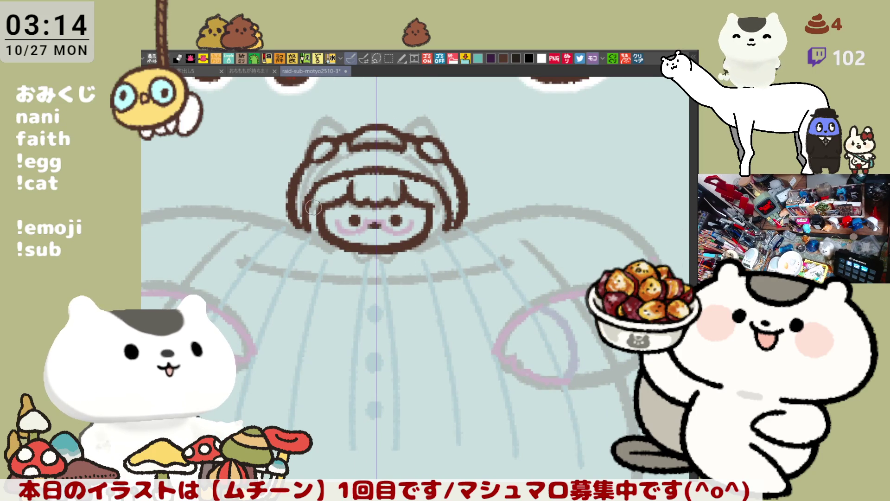
pyautogui.hotkey('ctrl', 'z')
pyautogui.moveTo(322, 177); pyautogui.dragTo(308, 210)
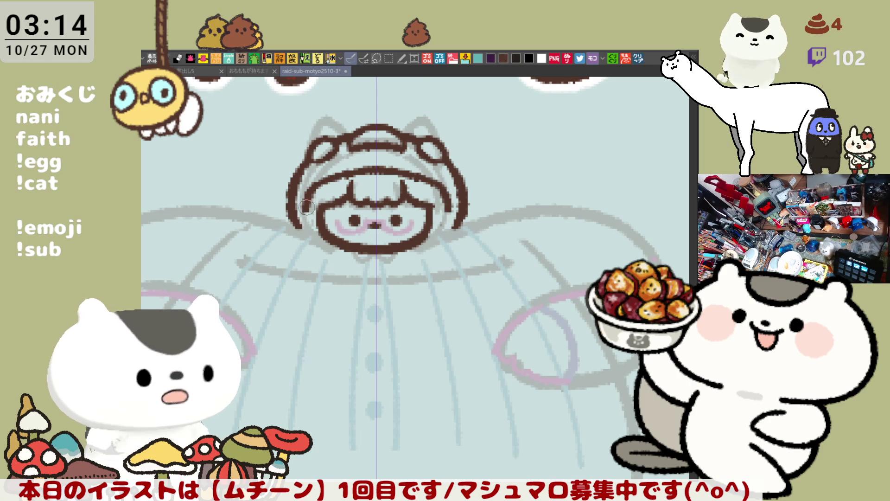
# - Try thickening the face's lower outline on both sides, then undo the strokes
pyautogui.moveTo(304, 222)
pyautogui.mouseDown()
pyautogui.moveTo(327, 246)
pyautogui.moveTo(306, 215)
pyautogui.mouseUp()
pyautogui.hotkey('ctrl', 'z')
pyautogui.hotkey('ctrl', 'z')
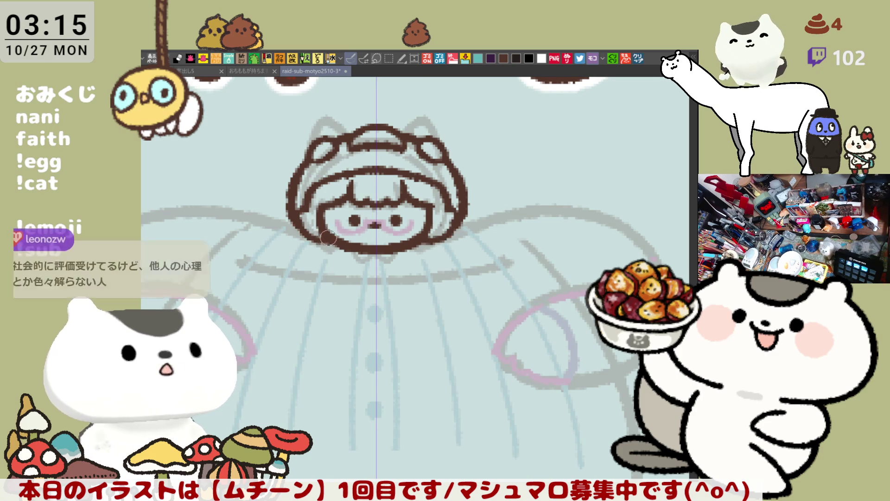
pyautogui.moveTo(299, 221); pyautogui.dragTo(334, 242)
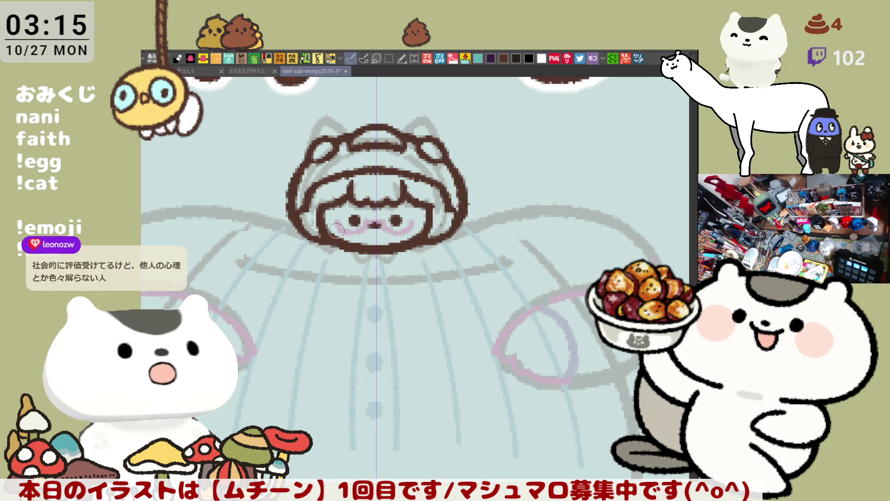
pyautogui.hotkey('ctrl', 'z')
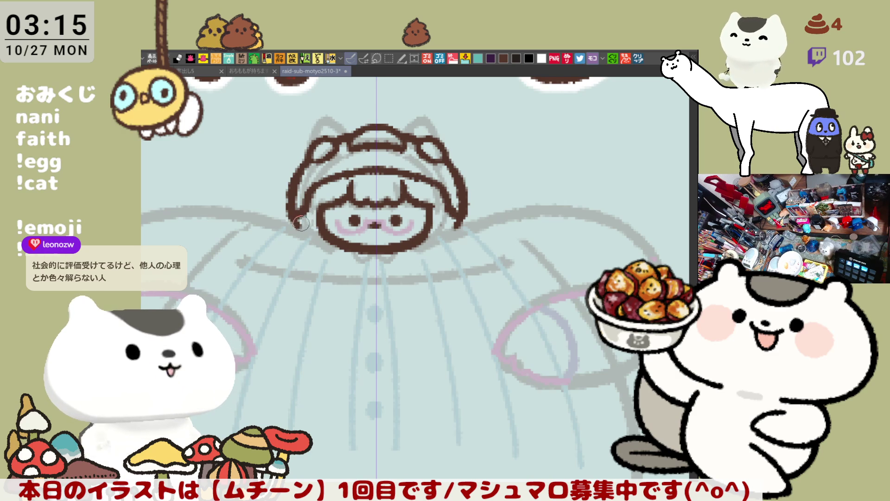
pyautogui.hotkey('ctrl', 'z')
pyautogui.moveTo(311, 233); pyautogui.dragTo(338, 250)
pyautogui.hotkey('ctrl', 'z')
pyautogui.hotkey('ctrl', 'z')
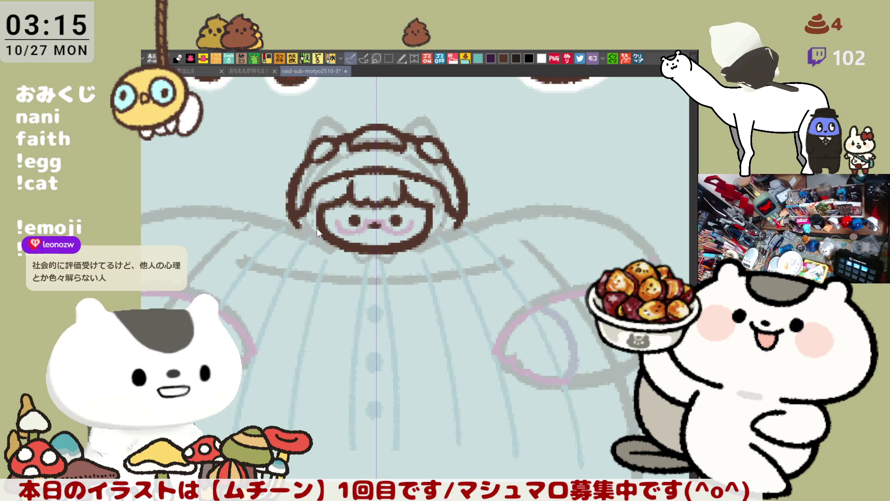
pyautogui.hotkey('ctrl', 'z')
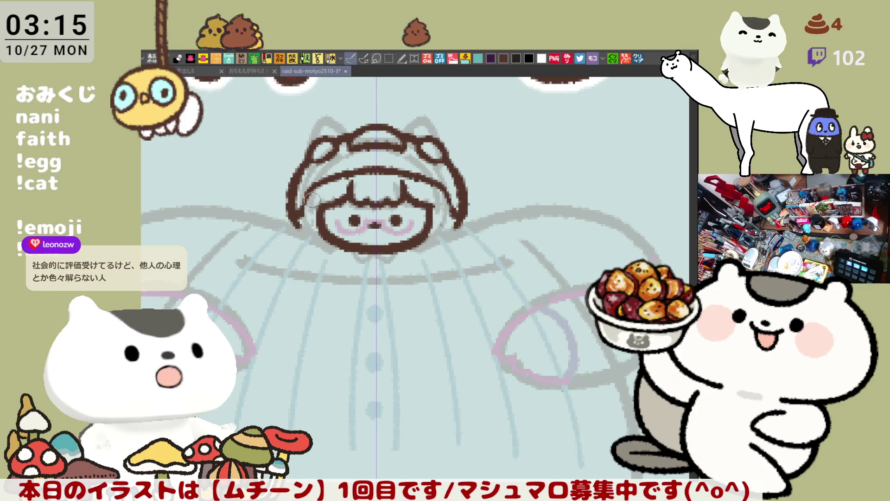
# - Draw mirrored hair strokes beside the face, extending them downward
pyautogui.moveTo(314, 182); pyautogui.dragTo(302, 209)
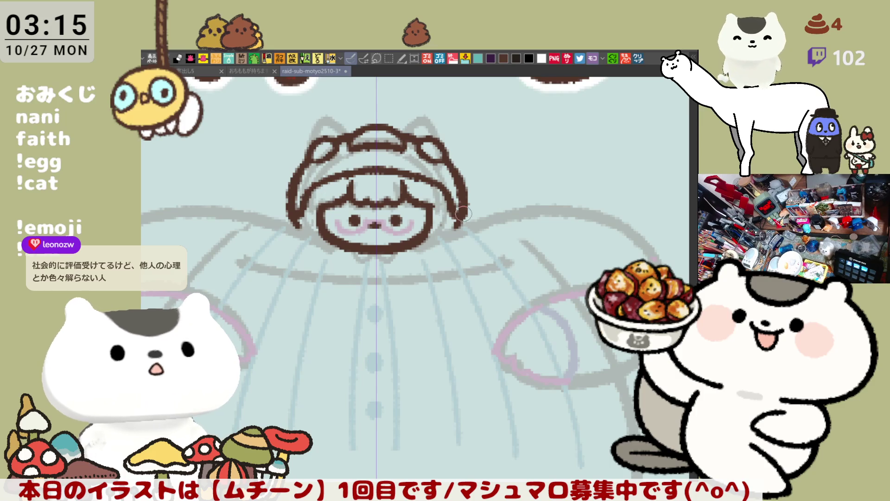
pyautogui.hotkey('ctrl', 'z')
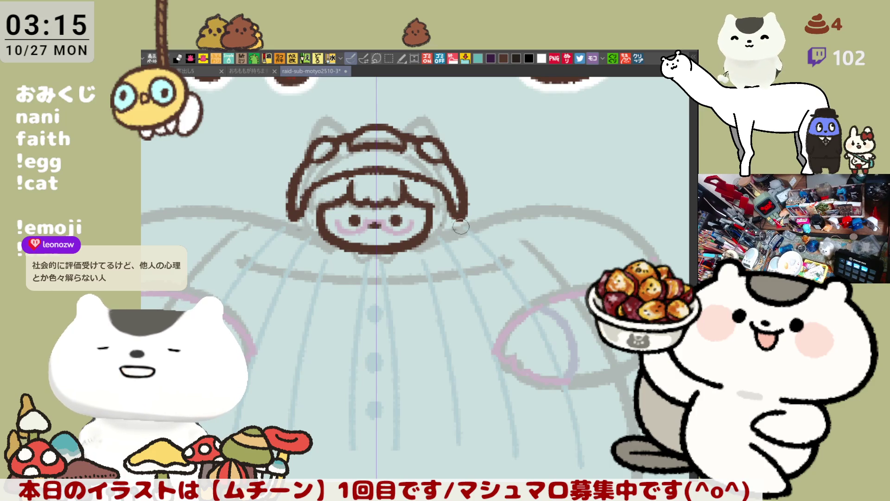
pyautogui.moveTo(290, 211); pyautogui.dragTo(312, 235)
pyautogui.hotkey('ctrl', 'z')
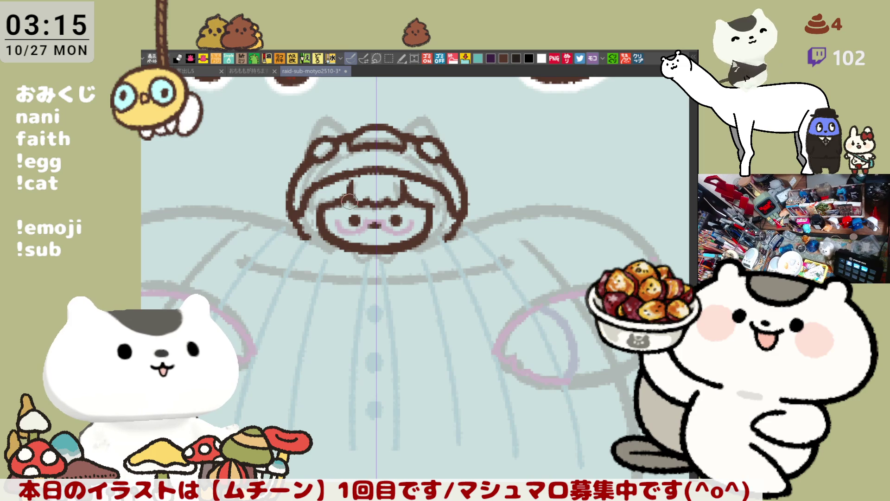
# - Try inking the hood's lower edge, then undo the stroke
pyautogui.moveTo(317, 160); pyautogui.dragTo(325, 132)
pyautogui.moveTo(309, 201); pyautogui.dragTo(350, 220)
pyautogui.hotkey('ctrl', 'z')
pyautogui.hotkey('ctrl', 'z')
pyautogui.hotkey('ctrl', 'z')
pyautogui.hotkey('ctrl', 'z')
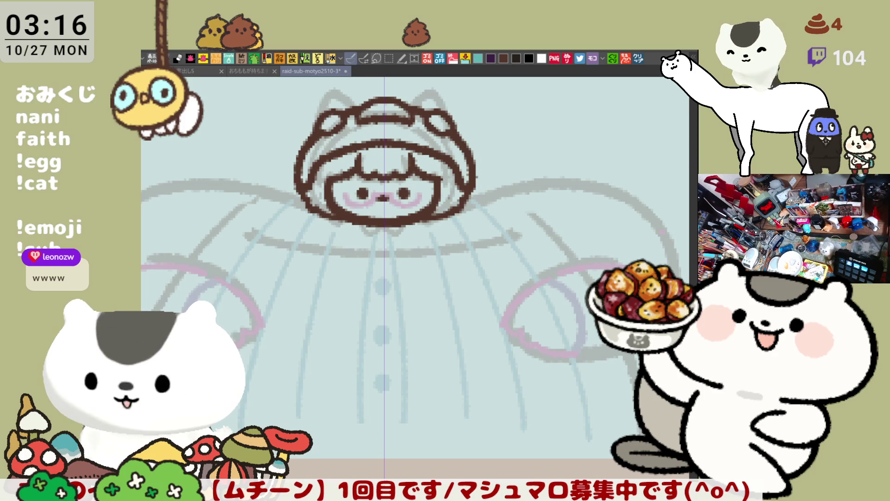
pyautogui.moveTo(343, 263); pyautogui.dragTo(399, 237)
# - Ink mirrored brown curves sweeping outward from the head until they meet it cleanly
pyautogui.moveTo(238, 172); pyautogui.dragTo(338, 185)
pyautogui.hotkey('ctrl', 'z')
pyautogui.moveTo(236, 172); pyautogui.dragTo(342, 188)
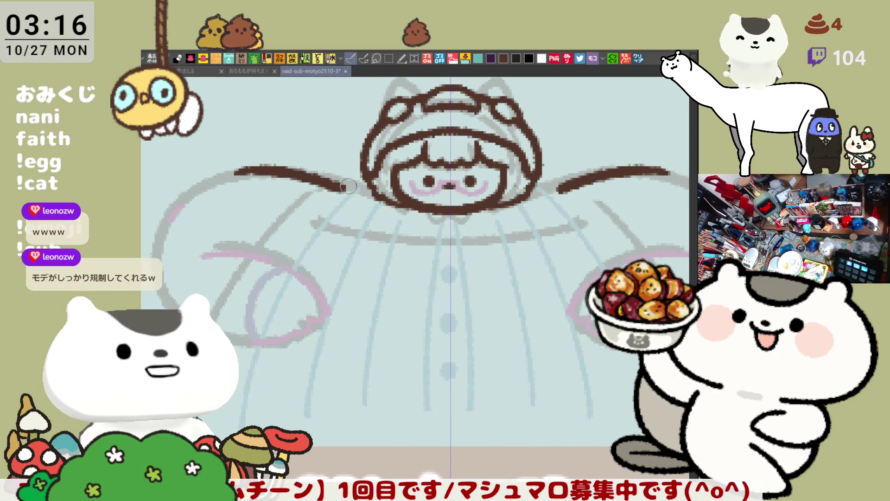
pyautogui.hotkey('ctrl', 'z')
pyautogui.moveTo(268, 167); pyautogui.dragTo(371, 197)
pyautogui.moveTo(274, 168); pyautogui.dragTo(324, 183)
pyautogui.hotkey('ctrl', 'z')
pyautogui.moveTo(273, 168); pyautogui.dragTo(361, 188)
pyautogui.hotkey('ctrl', 'z')
pyautogui.hotkey('ctrl', 'z')
pyautogui.moveTo(273, 168); pyautogui.dragTo(364, 186)
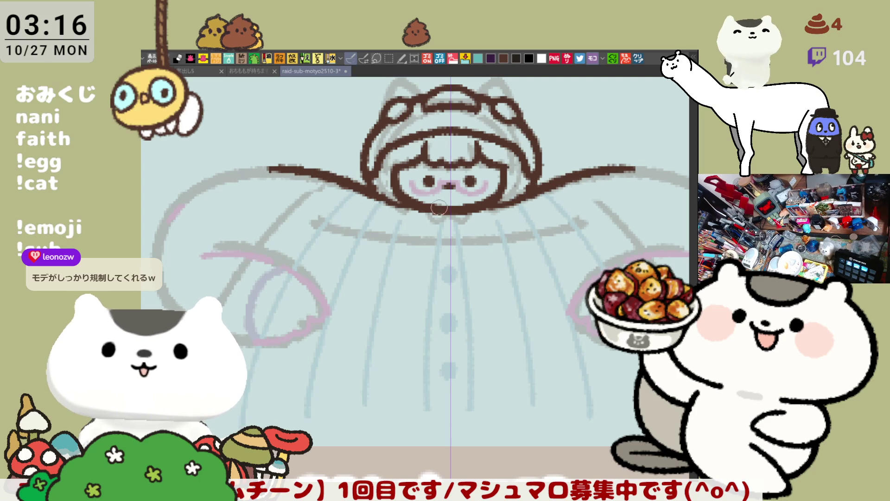
pyautogui.moveTo(373, 192); pyautogui.dragTo(404, 205)
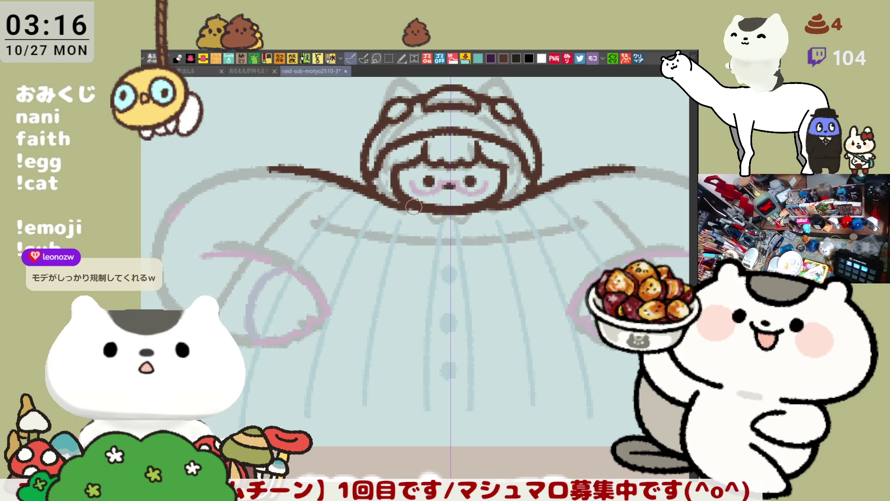
pyautogui.hotkey('ctrl', 'z')
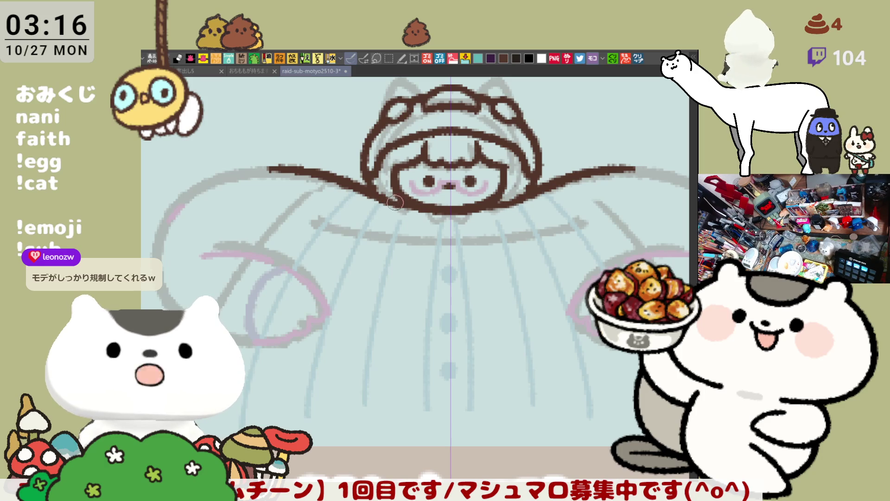
# - Try a brown stroke along the left arm, undo it, and review the figure
pyautogui.moveTo(418, 200); pyautogui.dragTo(330, 209)
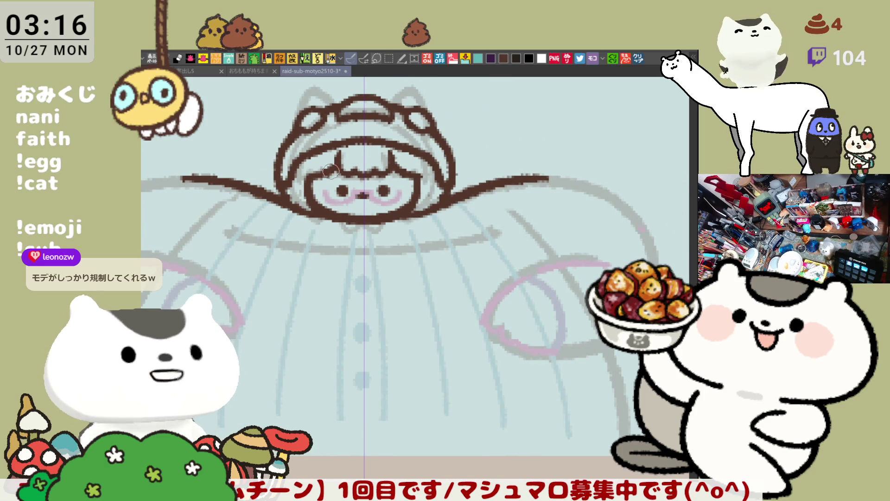
pyautogui.moveTo(344, 228); pyautogui.dragTo(408, 192)
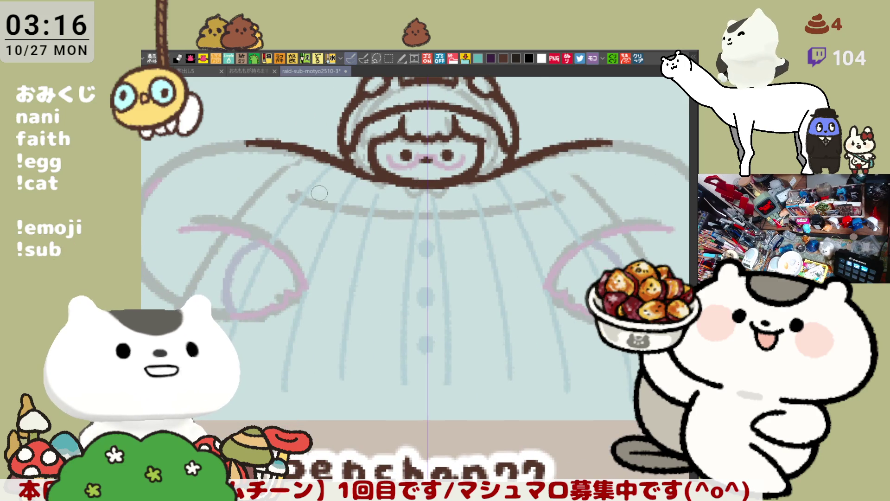
pyautogui.hscroll(-3, 331, 189)
pyautogui.click(201, 172)
pyautogui.hotkey('ctrl', 'z')
pyautogui.moveTo(200, 173); pyautogui.dragTo(179, 265)
pyautogui.hotkey('ctrl', 'z')
pyautogui.hotkey('ctrl', 'z')
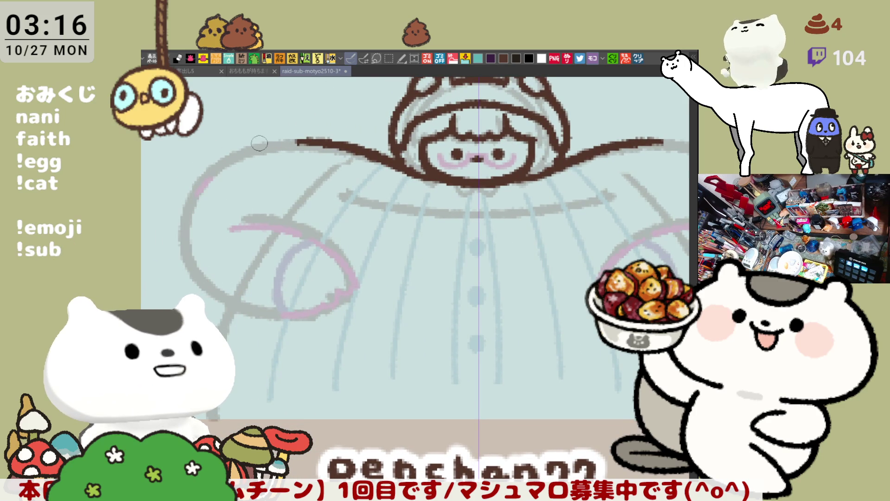
pyautogui.hscroll(3, 344, 250)
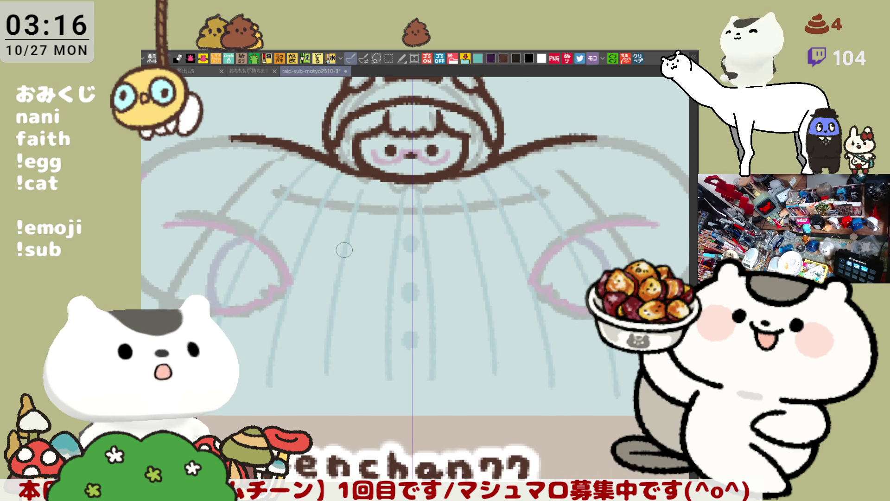
pyautogui.scroll(-2, 344, 250)
pyautogui.scroll(1, 344, 250)
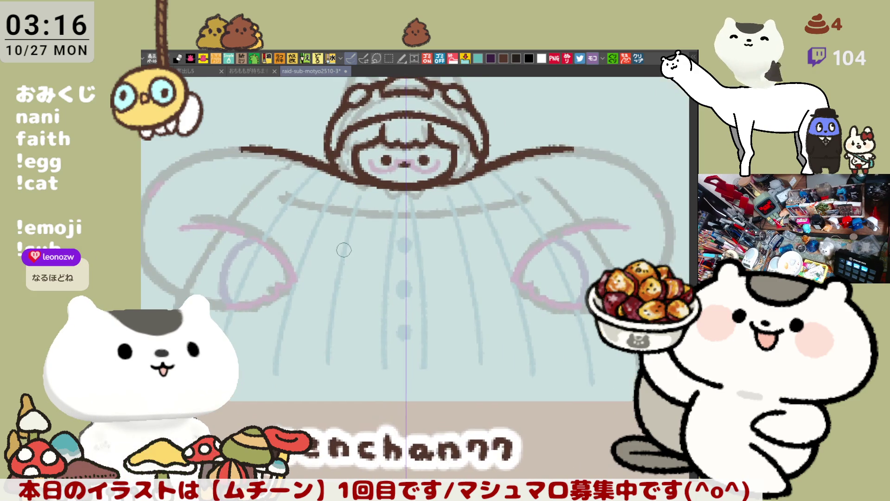
pyautogui.scroll(1, 345, 250)
pyautogui.scroll(5, 344, 250)
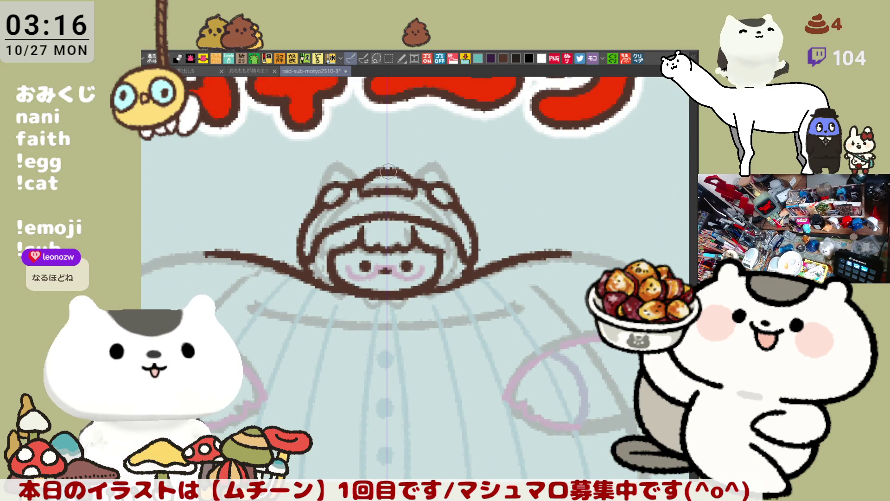
pyautogui.scroll(-3, 387, 176)
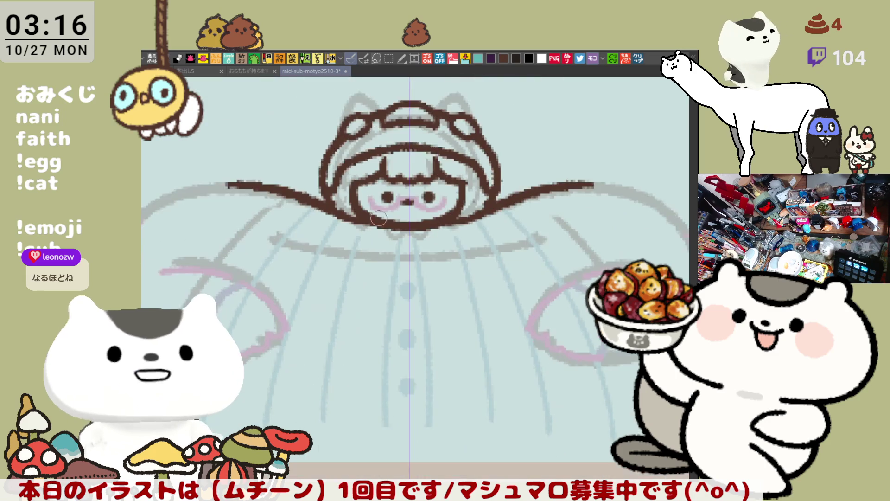
pyautogui.hscroll(-5, 444, 212)
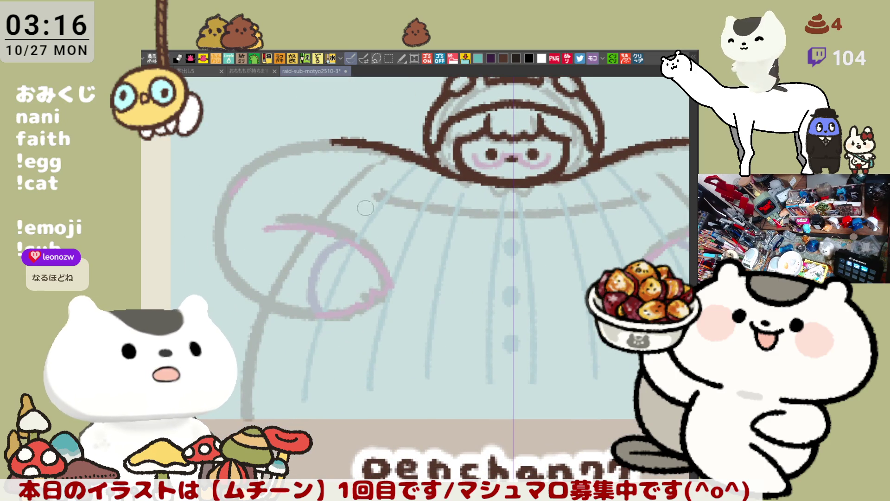
# - Ink the left arm's upper and lower loop curves, mirrored right, closing the end gap
pyautogui.moveTo(306, 210)
pyautogui.mouseDown()
pyautogui.moveTo(384, 263)
pyautogui.moveTo(392, 281)
pyautogui.mouseUp()
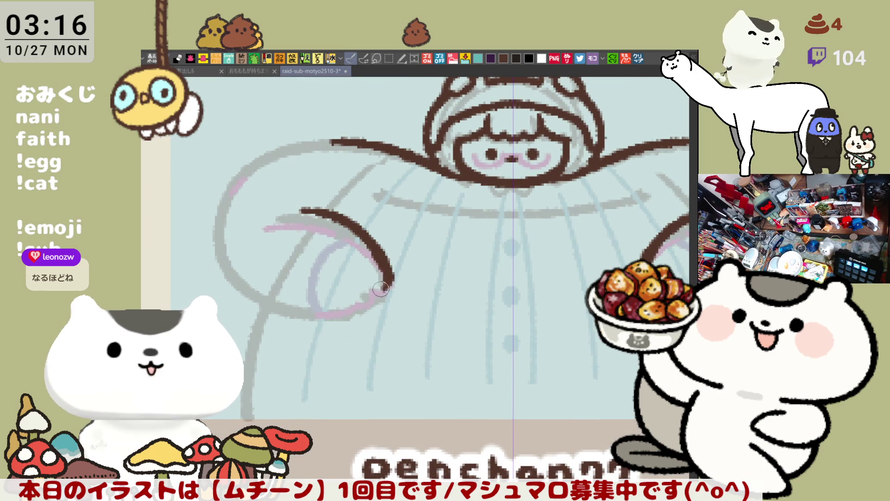
pyautogui.hotkey('ctrl', 'z')
pyautogui.moveTo(296, 198); pyautogui.dragTo(384, 289)
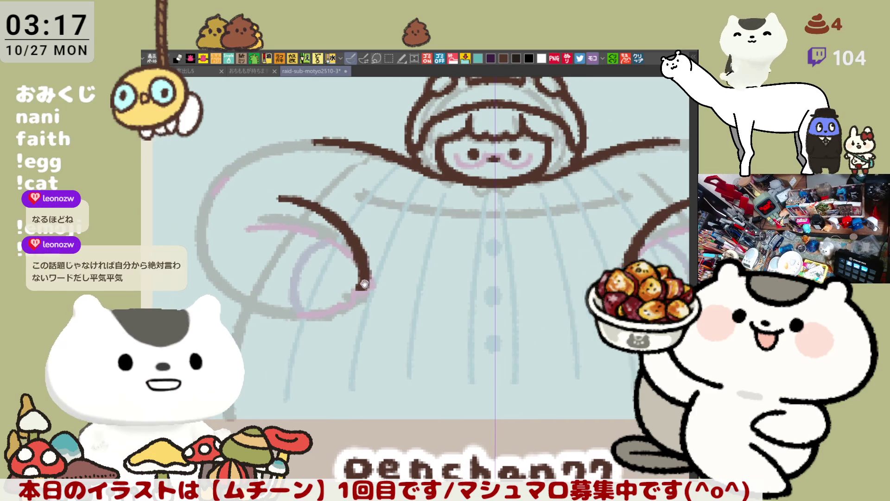
pyautogui.hotkey('ctrl', 'z')
pyautogui.moveTo(266, 219); pyautogui.dragTo(361, 301)
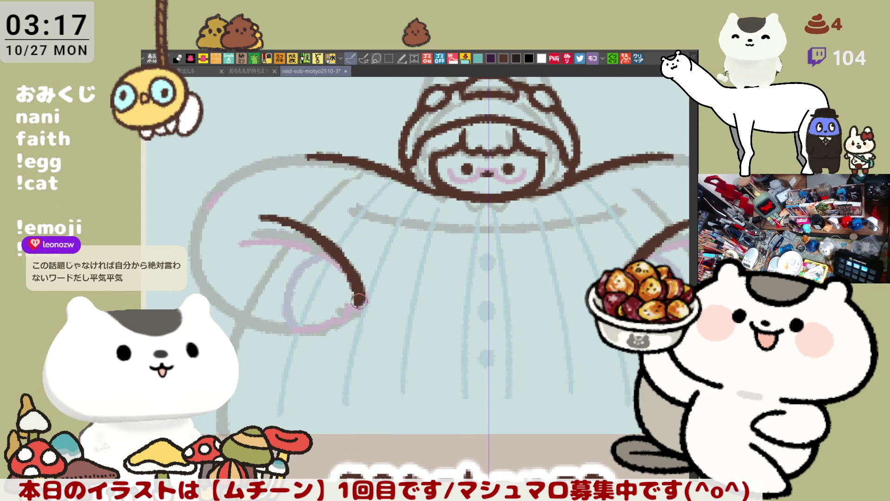
pyautogui.hotkey('ctrl', 'z')
pyautogui.moveTo(264, 220); pyautogui.dragTo(361, 301)
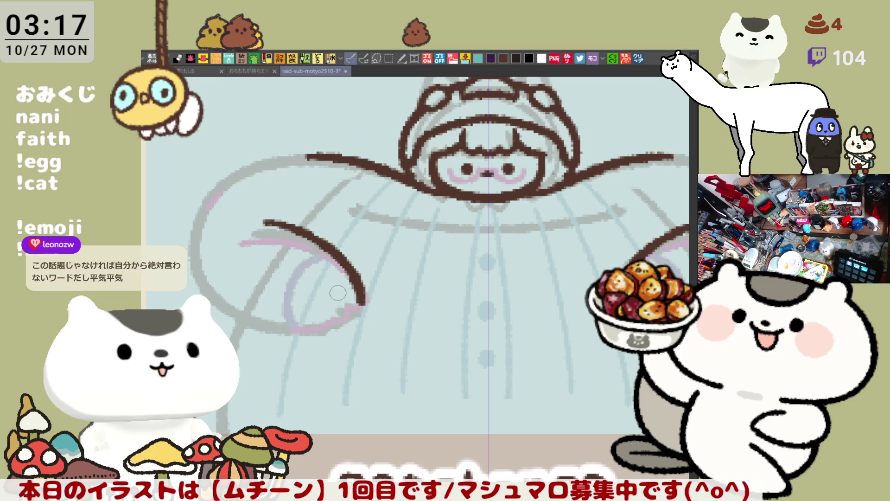
pyautogui.moveTo(209, 200)
pyautogui.mouseDown()
pyautogui.moveTo(269, 320)
pyautogui.moveTo(191, 218)
pyautogui.moveTo(288, 332)
pyautogui.moveTo(319, 325)
pyautogui.mouseUp()
pyautogui.hotkey('ctrl', 'z')
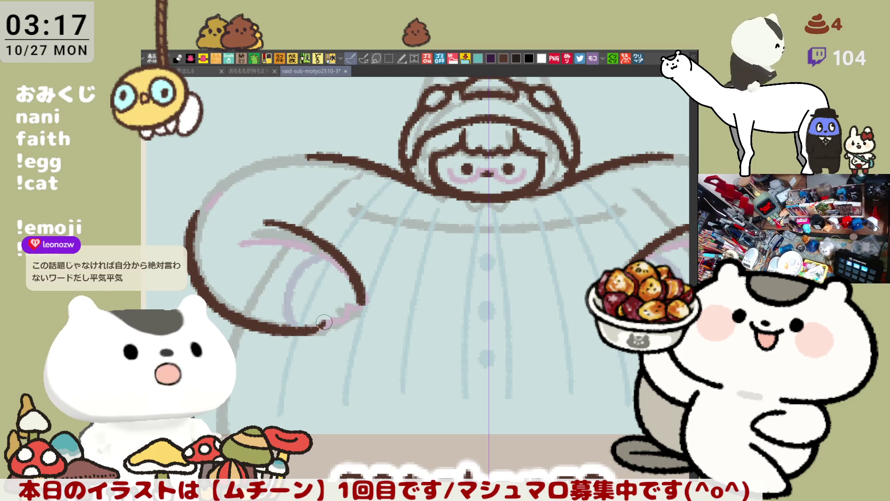
pyautogui.moveTo(336, 319); pyautogui.dragTo(366, 303)
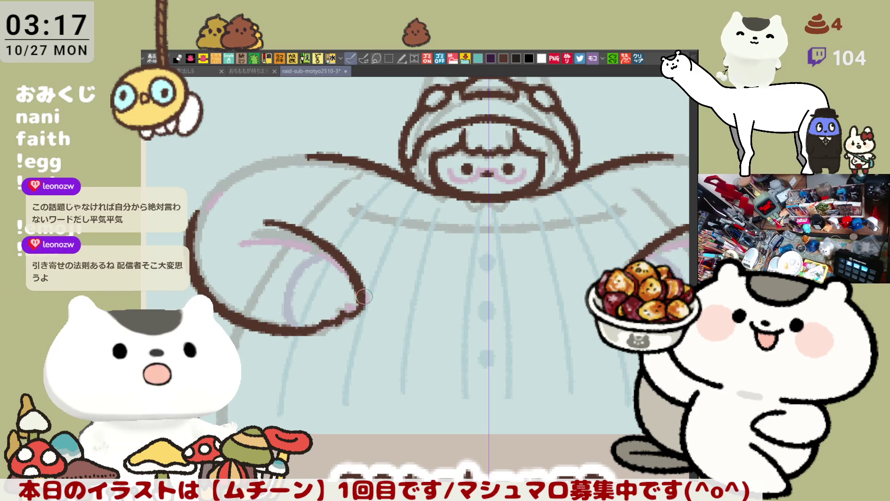
pyautogui.moveTo(501, 252); pyautogui.dragTo(393, 265)
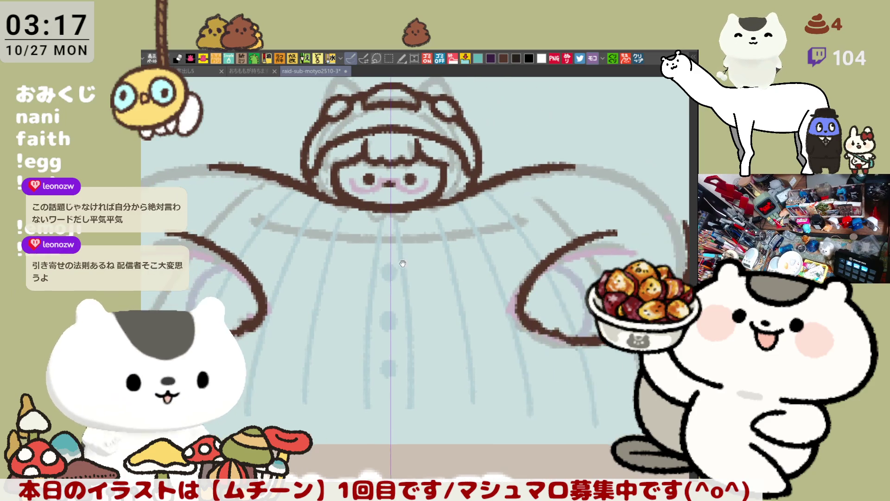
# - Erase stray pixels at the hood arch's shoulder
pyautogui.scroll(-2, 425, 265)
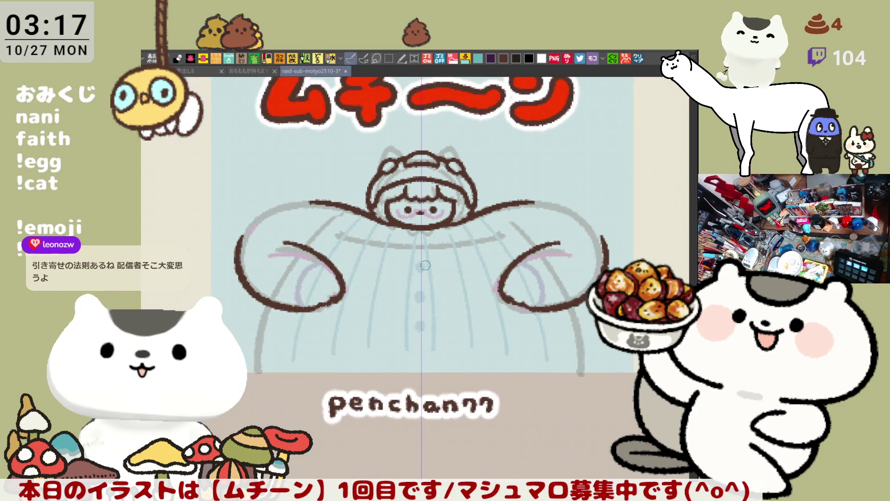
pyautogui.moveTo(319, 196); pyautogui.dragTo(346, 204)
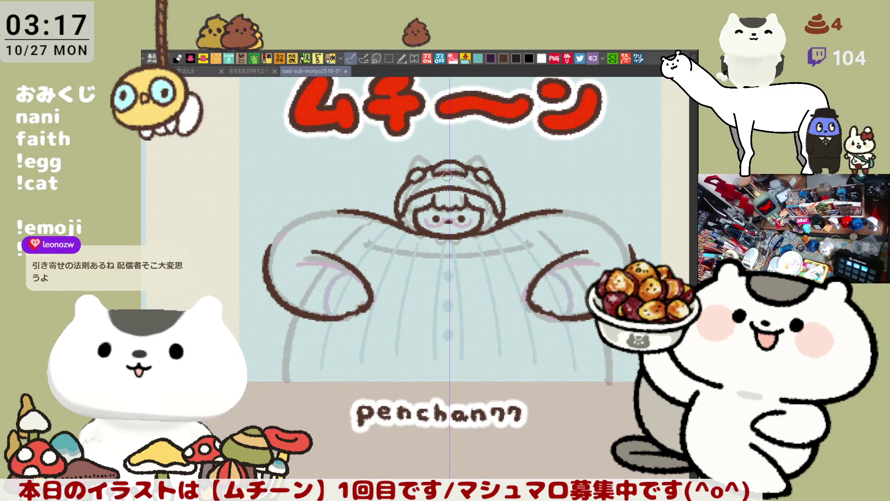
pyautogui.scroll(3, 447, 175)
pyautogui.moveTo(396, 174); pyautogui.dragTo(403, 160)
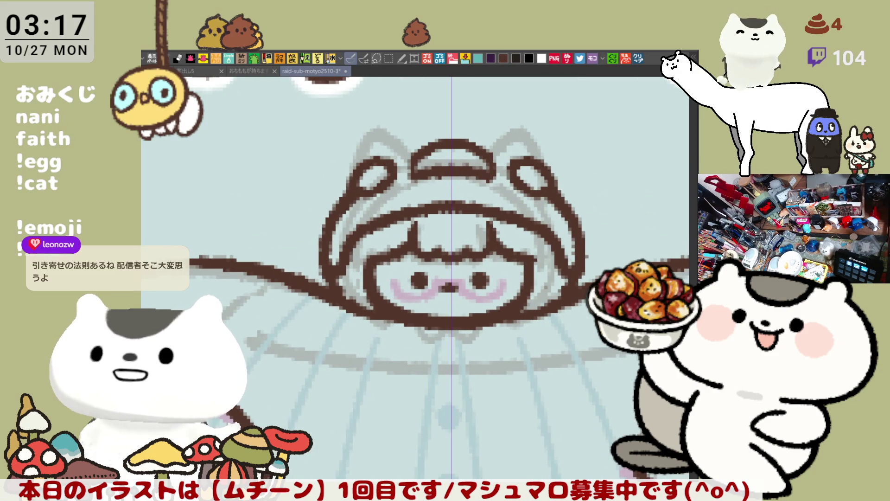
# - Select the hood's top arch, nudge it up, and deselect
pyautogui.scroll(2, 415, 277)
pyautogui.moveTo(396, 201)
pyautogui.mouseDown()
pyautogui.moveTo(415, 234)
pyautogui.moveTo(490, 224)
pyautogui.mouseUp()
pyautogui.moveTo(473, 176); pyautogui.dragTo(407, 187)
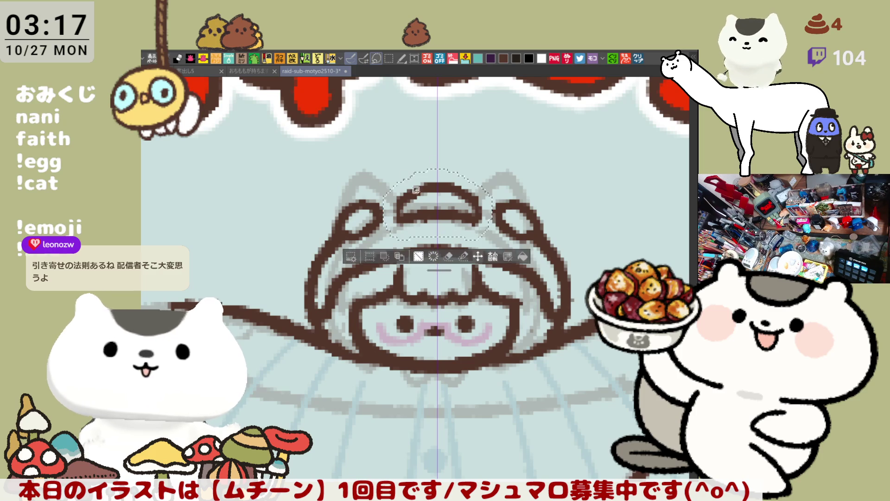
pyautogui.click(476, 256)
pyautogui.press('Up')
pyautogui.press('Up')
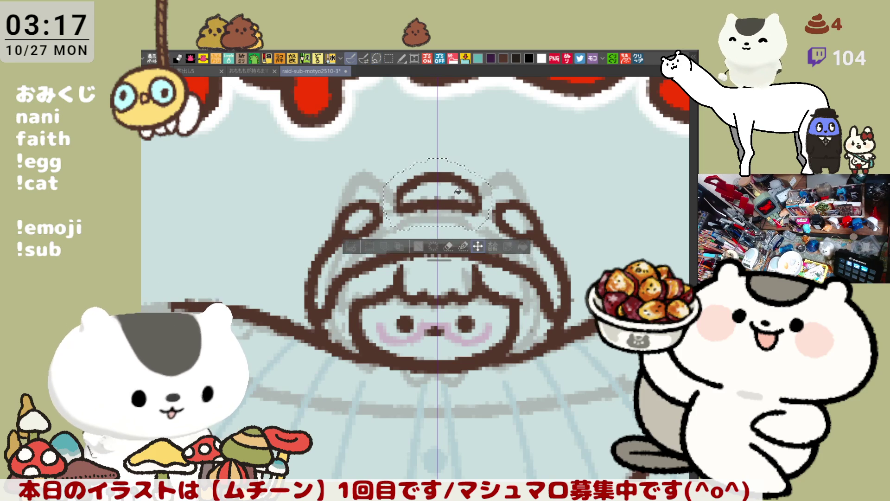
pyautogui.hotkey('ctrl', 'd')
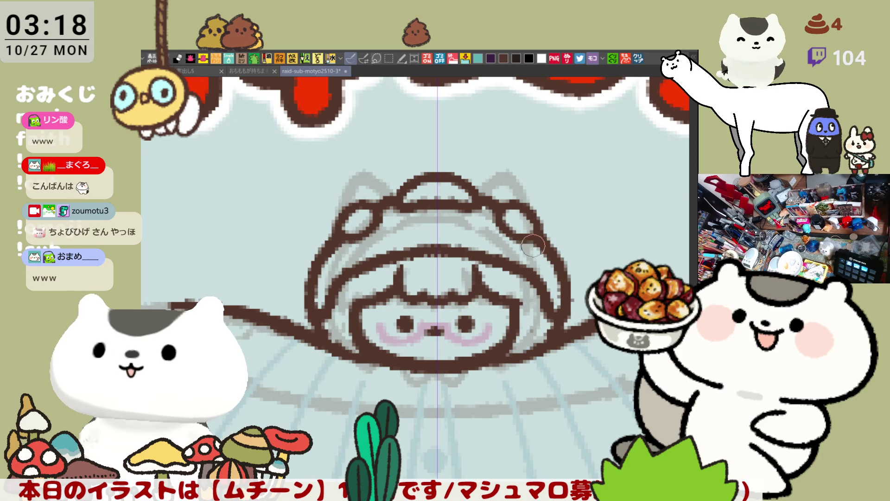
# - Save the drawing and add a small brown stroke to the hood
pyautogui.moveTo(522, 240); pyautogui.dragTo(487, 224)
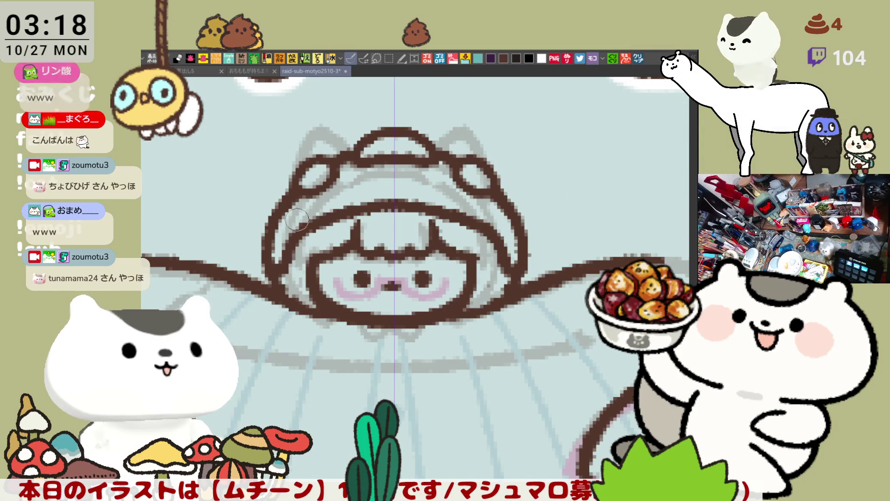
pyautogui.hotkey('ctrl', 's')
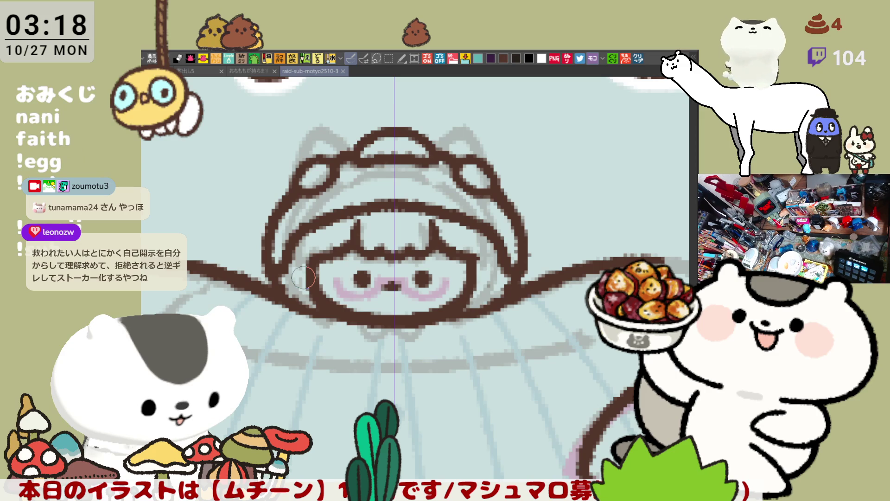
pyautogui.moveTo(470, 213); pyautogui.dragTo(488, 172)
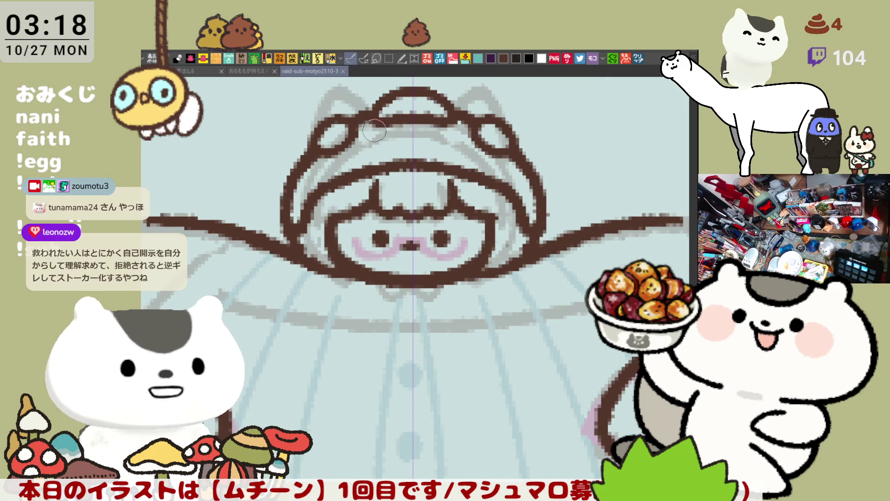
pyautogui.moveTo(374, 132); pyautogui.dragTo(370, 131)
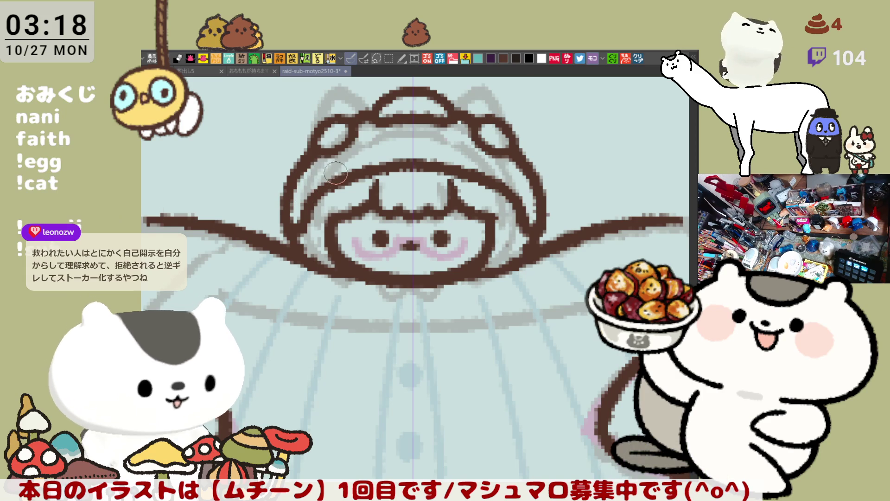
# - Redraw the hood's upper-left outline as a smooth curve mirrored on the right
pyautogui.moveTo(362, 169); pyautogui.dragTo(388, 166)
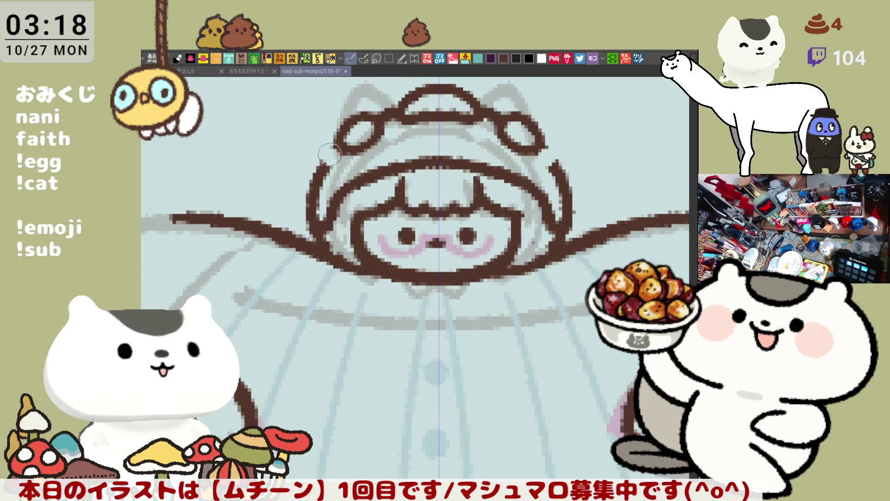
pyautogui.moveTo(308, 167); pyautogui.dragTo(306, 198)
pyautogui.hotkey('ctrl', 'z')
pyautogui.moveTo(308, 167)
pyautogui.mouseDown()
pyautogui.moveTo(323, 206)
pyautogui.moveTo(313, 183)
pyautogui.moveTo(308, 204)
pyautogui.mouseUp()
pyautogui.hotkey('ctrl', 'z')
pyautogui.hotkey('ctrl', 'z')
pyautogui.hotkey('ctrl', 'z')
pyautogui.hotkey('ctrl', 'z')
pyautogui.hotkey('ctrl', 'z')
pyautogui.hotkey('ctrl', 'z')
pyautogui.moveTo(334, 141); pyautogui.dragTo(318, 188)
pyautogui.hotkey('ctrl', 'z')
pyautogui.moveTo(327, 149)
pyautogui.mouseDown()
pyautogui.moveTo(308, 200)
pyautogui.moveTo(334, 155)
pyautogui.moveTo(308, 204)
pyautogui.mouseUp()
pyautogui.hotkey('ctrl', 'z')
pyautogui.hotkey('ctrl', 'z')
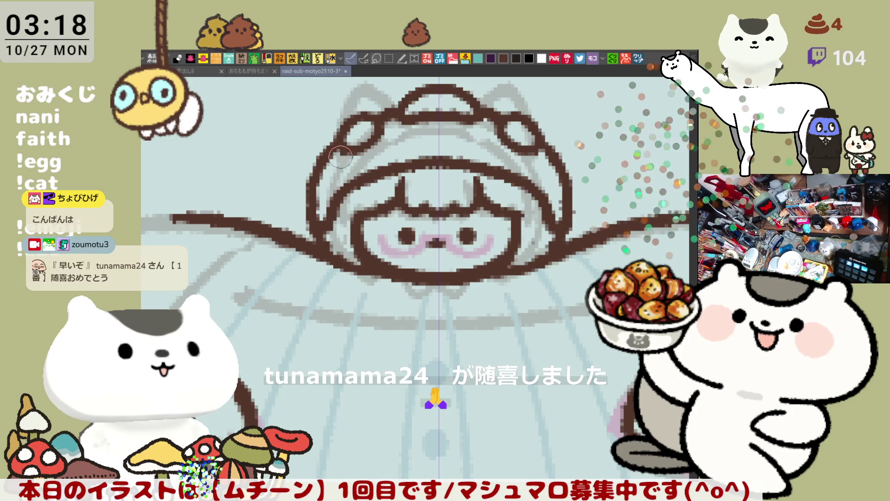
pyautogui.moveTo(341, 157); pyautogui.dragTo(317, 181)
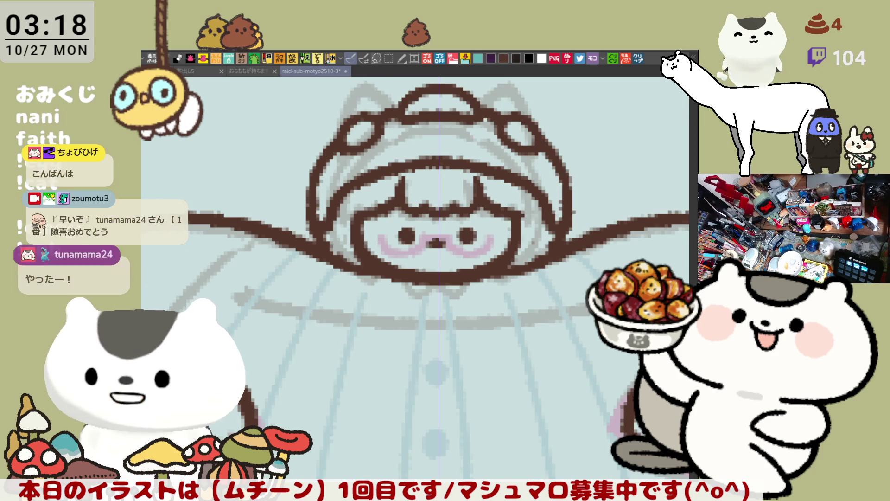
# - Darken the hood's left outline and retrace its right outline
pyautogui.moveTo(428, 311); pyautogui.dragTo(456, 305)
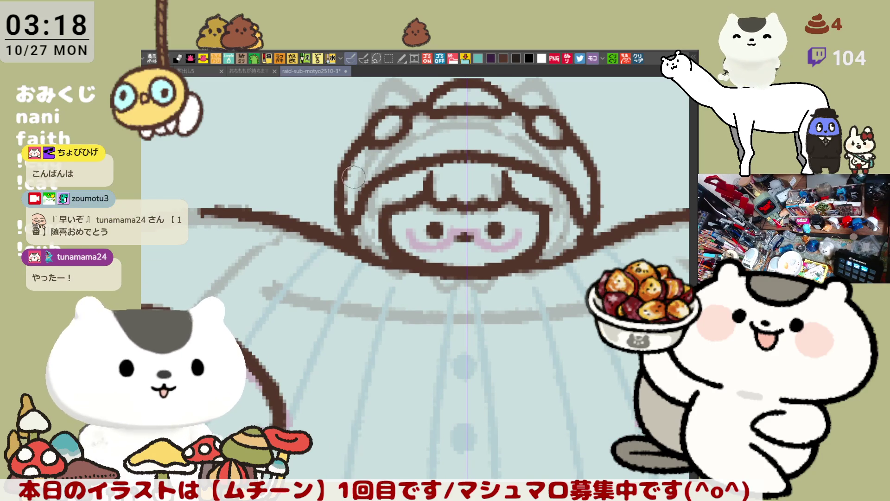
pyautogui.moveTo(341, 170); pyautogui.dragTo(345, 209)
pyautogui.moveTo(603, 188); pyautogui.dragTo(587, 208)
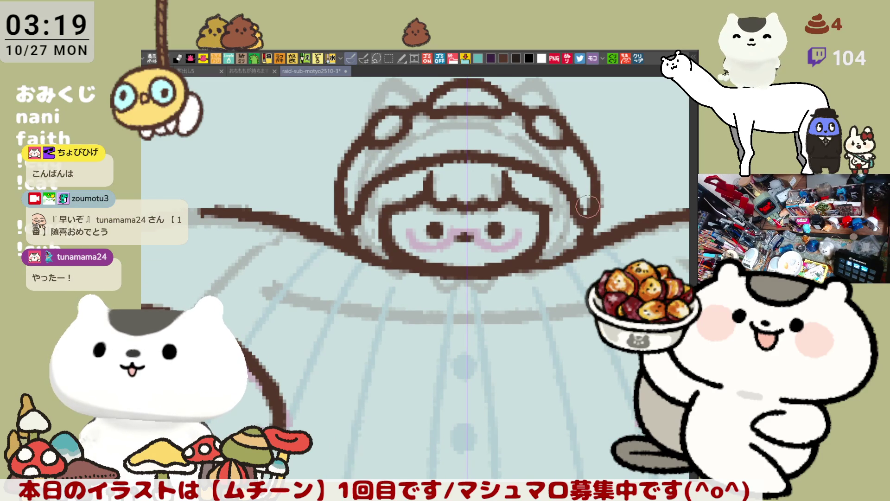
pyautogui.scroll(-3, 589, 241)
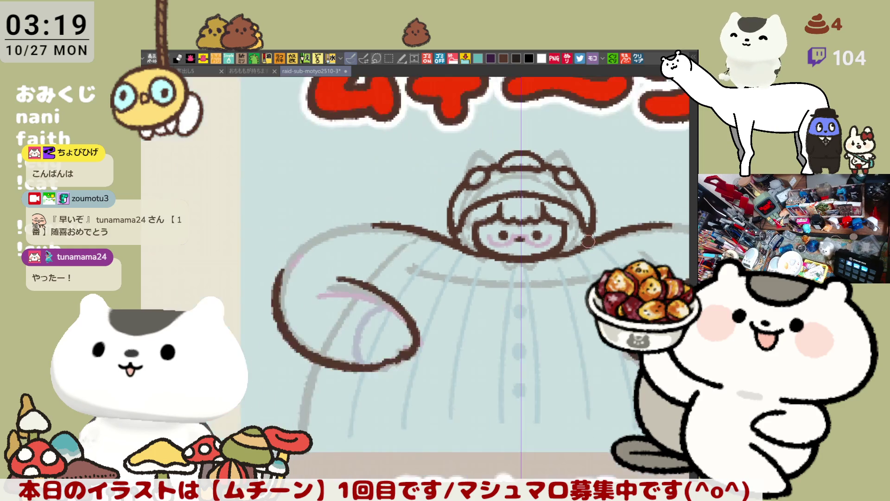
# - Ink a short brown stroke down the left sleeve after discarding trial hood and sleeve strokes
pyautogui.scroll(3, 588, 241)
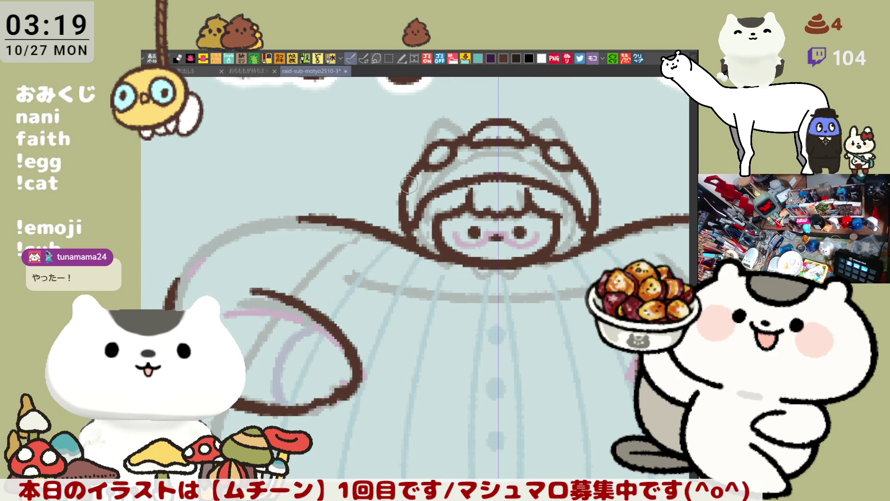
pyautogui.moveTo(411, 175)
pyautogui.mouseDown()
pyautogui.moveTo(400, 206)
pyautogui.moveTo(425, 166)
pyautogui.mouseUp()
pyautogui.hotkey('ctrl', 'z')
pyautogui.hotkey('ctrl', 'z')
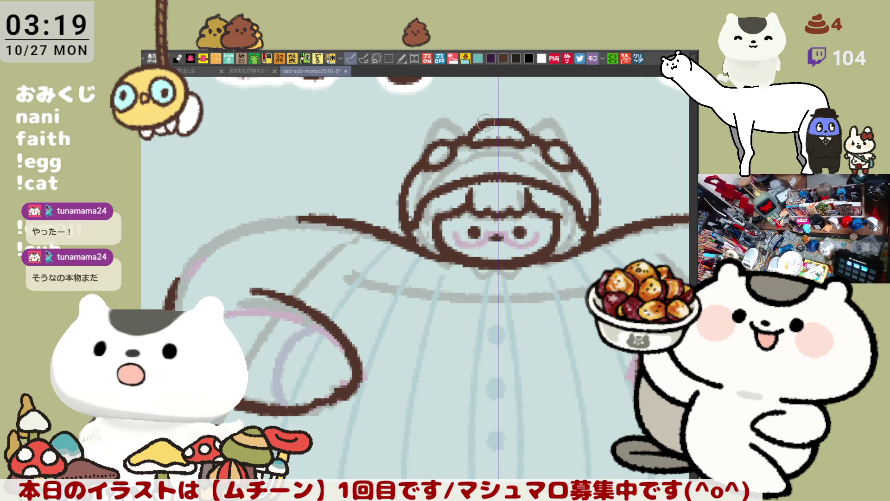
pyautogui.moveTo(482, 231); pyautogui.dragTo(444, 193)
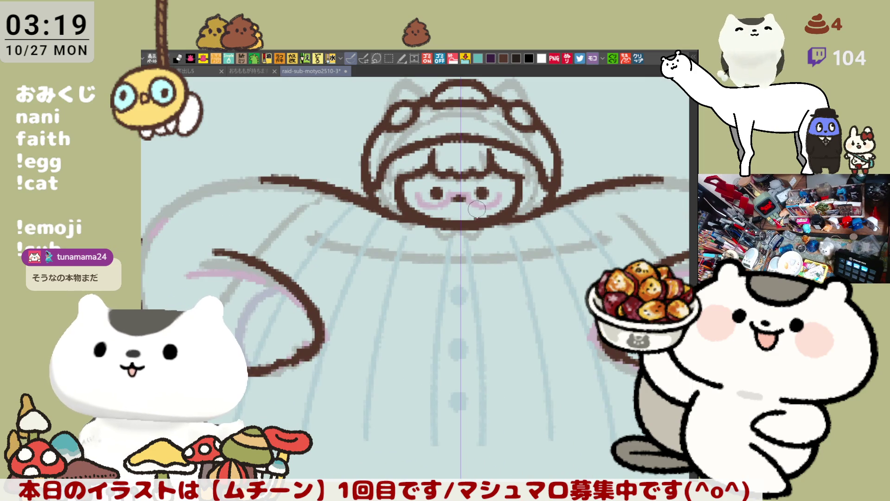
pyautogui.hscroll(-3, 477, 210)
pyautogui.moveTo(223, 229)
pyautogui.mouseDown()
pyautogui.moveTo(260, 178)
pyautogui.moveTo(327, 157)
pyautogui.mouseUp()
pyautogui.hotkey('ctrl', 'z')
pyautogui.moveTo(254, 184); pyautogui.dragTo(218, 237)
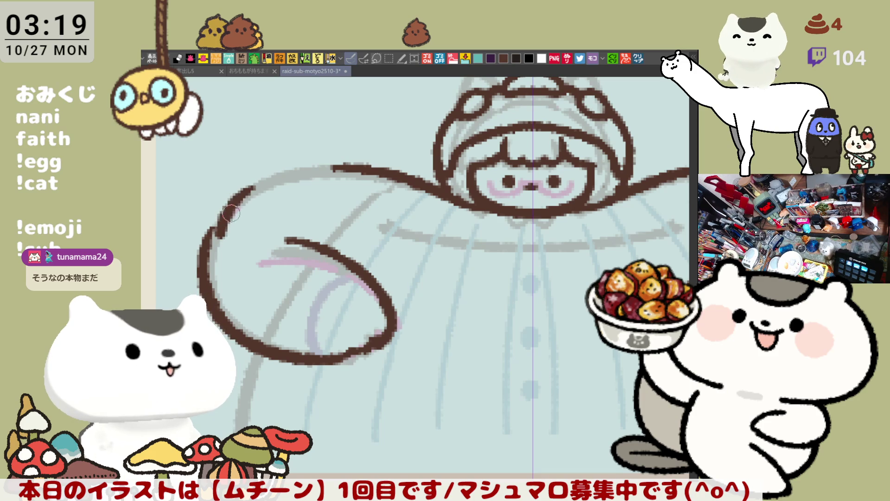
# - Rotate the canvas view to fit the arm curve, then straighten it so the guide is vertical
pyautogui.moveTo(321, 178); pyautogui.dragTo(308, 259)
pyautogui.moveTo(430, 192); pyautogui.dragTo(402, 183)
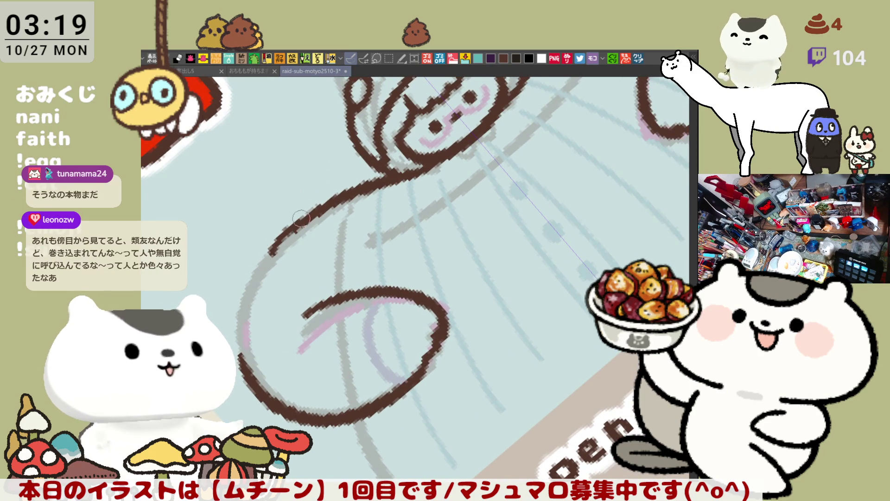
pyautogui.moveTo(401, 163); pyautogui.dragTo(469, 237)
pyautogui.moveTo(406, 279); pyautogui.dragTo(421, 206)
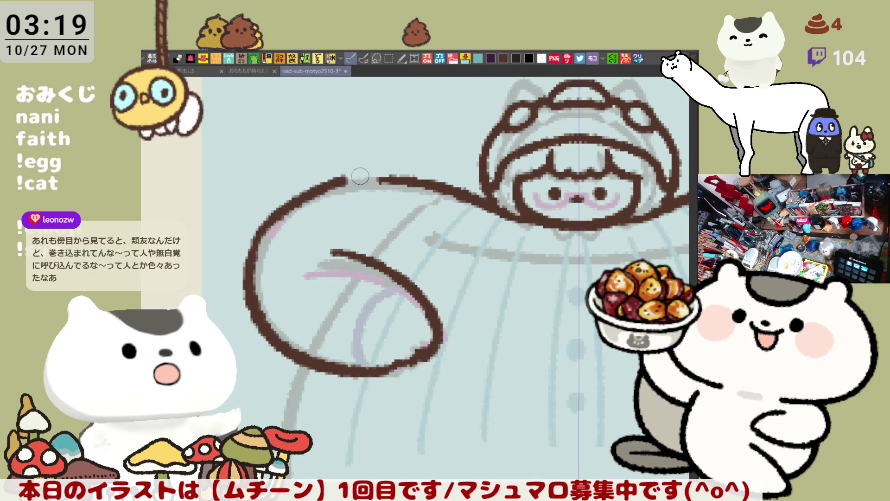
# - Attempt the top arm arc in brown over the grey sketch repeatedly, undoing each try
pyautogui.moveTo(280, 211)
pyautogui.mouseDown()
pyautogui.moveTo(245, 257)
pyautogui.moveTo(249, 267)
pyautogui.mouseUp()
pyautogui.hotkey('ctrl', 'z')
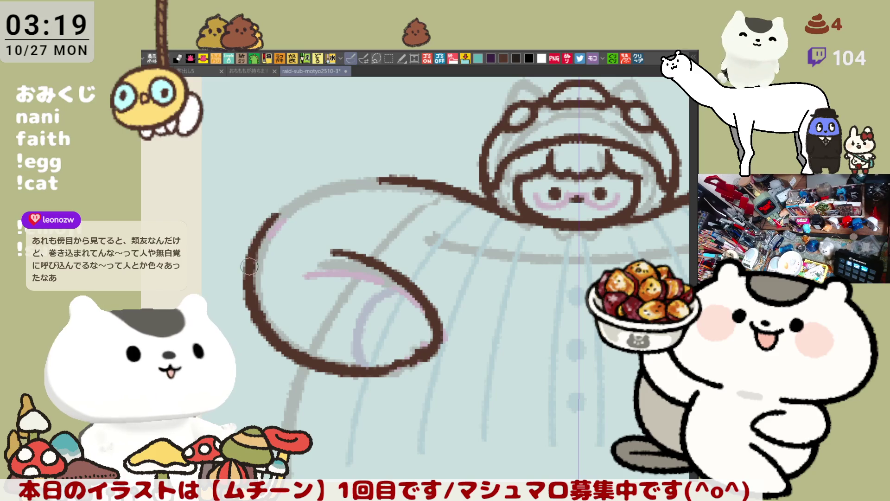
pyautogui.moveTo(279, 211); pyautogui.dragTo(371, 177)
pyautogui.hotkey('ctrl', 'z')
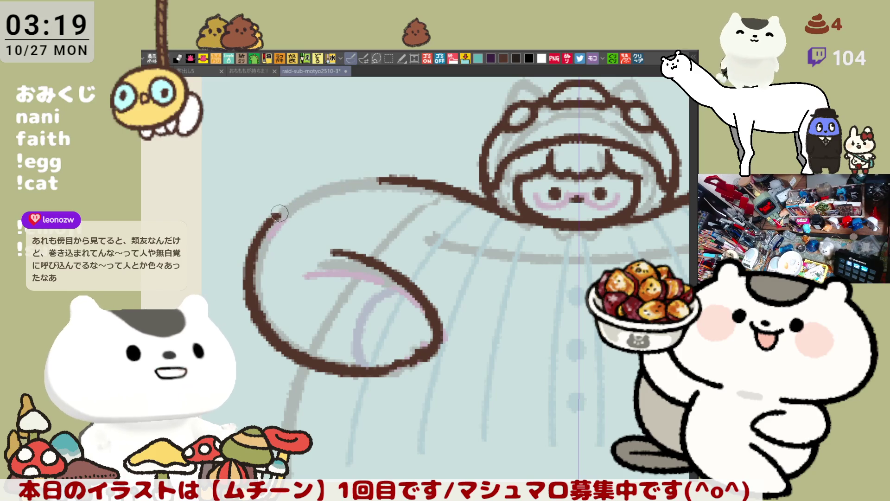
pyautogui.moveTo(276, 214); pyautogui.dragTo(377, 176)
pyautogui.hotkey('ctrl', 'z')
pyautogui.moveTo(277, 216); pyautogui.dragTo(377, 175)
pyautogui.hotkey('ctrl', 'z')
pyautogui.moveTo(277, 215); pyautogui.dragTo(364, 170)
pyautogui.hotkey('ctrl', 'z')
pyautogui.moveTo(280, 214); pyautogui.dragTo(387, 176)
pyautogui.hotkey('ctrl', 'z')
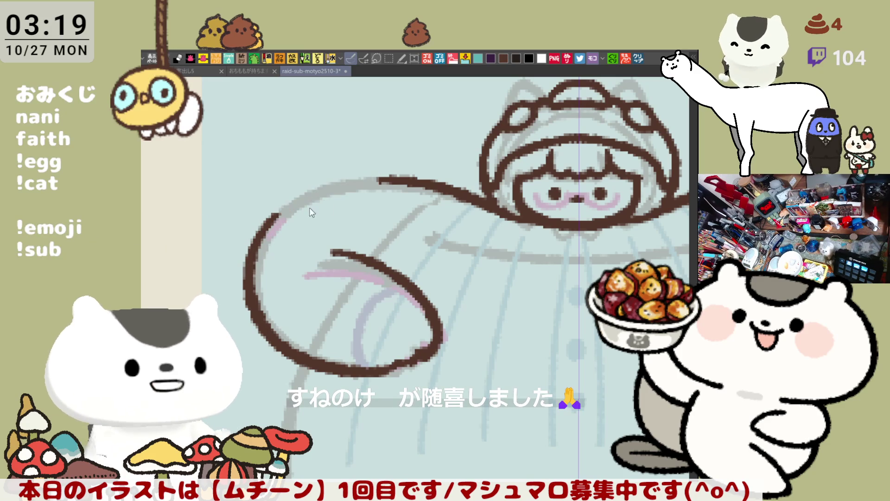
pyautogui.moveTo(274, 210); pyautogui.dragTo(387, 177)
pyautogui.hotkey('ctrl', 'z')
pyautogui.moveTo(274, 214)
pyautogui.mouseDown()
pyautogui.moveTo(367, 182)
pyautogui.moveTo(468, 183)
pyautogui.moveTo(526, 211)
pyautogui.mouseUp()
pyautogui.hotkey('ctrl', 'z')
# - Flip the view horizontally and ink the top-left arm arc so it closes into the shoulder line
pyautogui.press('h')
pyautogui.press('h')
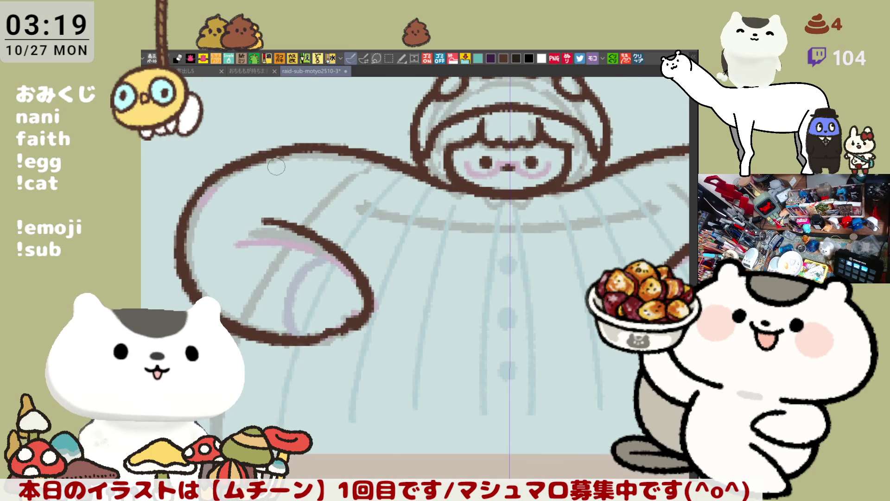
pyautogui.moveTo(205, 185)
pyautogui.mouseDown()
pyautogui.moveTo(269, 145)
pyautogui.moveTo(261, 158)
pyautogui.mouseUp()
pyautogui.hotkey('ctrl', 'z')
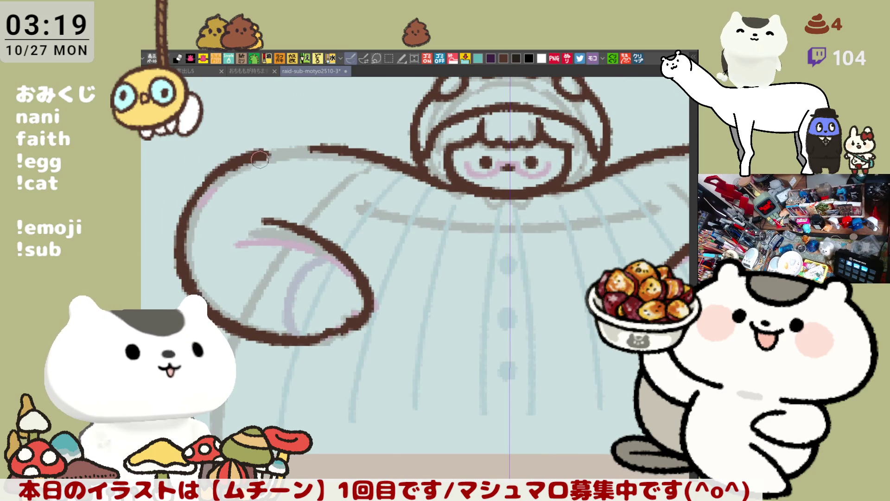
pyautogui.moveTo(341, 149)
pyautogui.mouseDown()
pyautogui.moveTo(260, 153)
pyautogui.moveTo(345, 150)
pyautogui.mouseUp()
pyautogui.hotkey('ctrl', 'z')
pyautogui.hotkey('ctrl', 'z')
pyautogui.moveTo(261, 153); pyautogui.dragTo(351, 152)
pyautogui.hotkey('ctrl', 'z')
pyautogui.moveTo(243, 156); pyautogui.dragTo(352, 160)
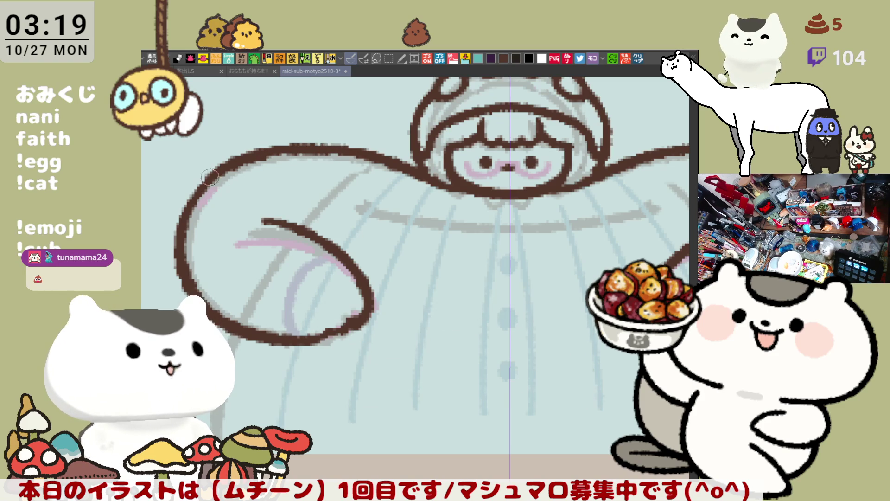
pyautogui.scroll(-3, 272, 176)
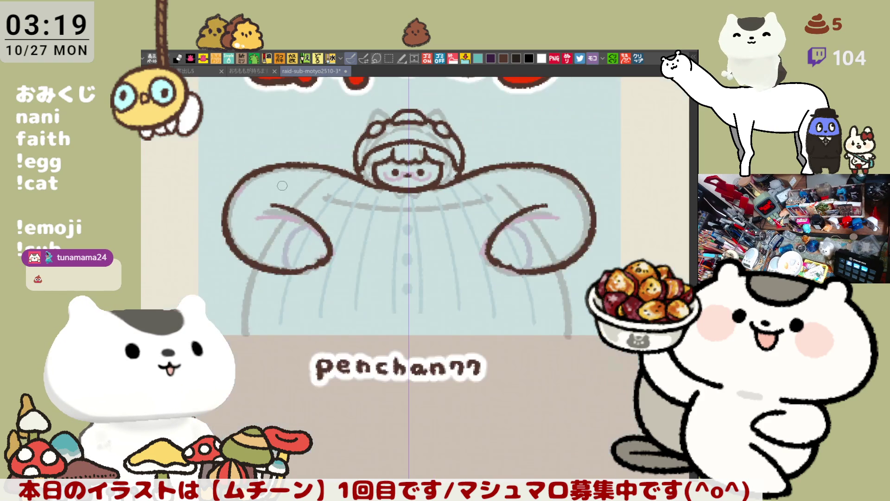
# - Center on the face and draw a small dark brown bow clasp under the chibi's chin, redrawing it several times
pyautogui.scroll(2, 486, 191)
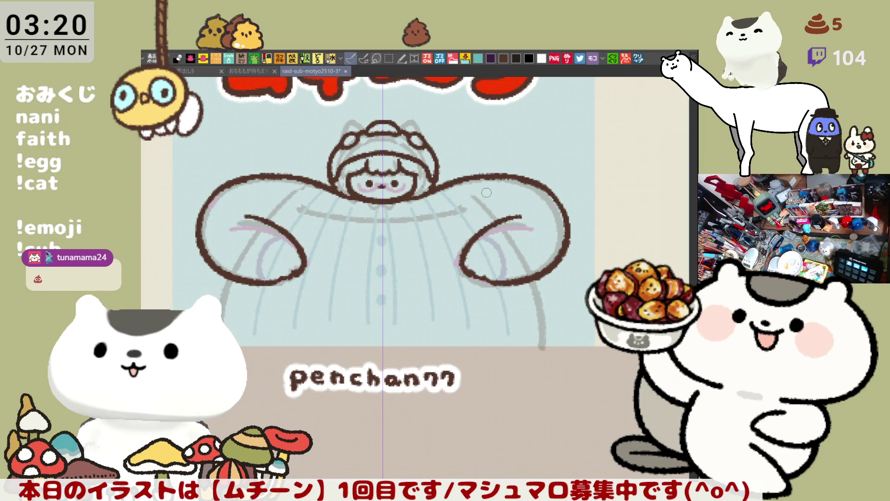
pyautogui.scroll(2, 486, 191)
pyautogui.scroll(1, 473, 185)
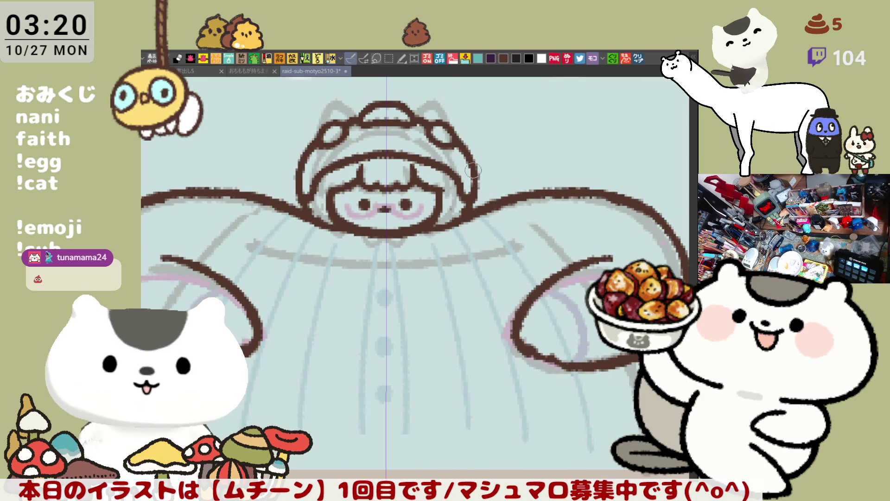
pyautogui.moveTo(444, 239); pyautogui.dragTo(482, 218)
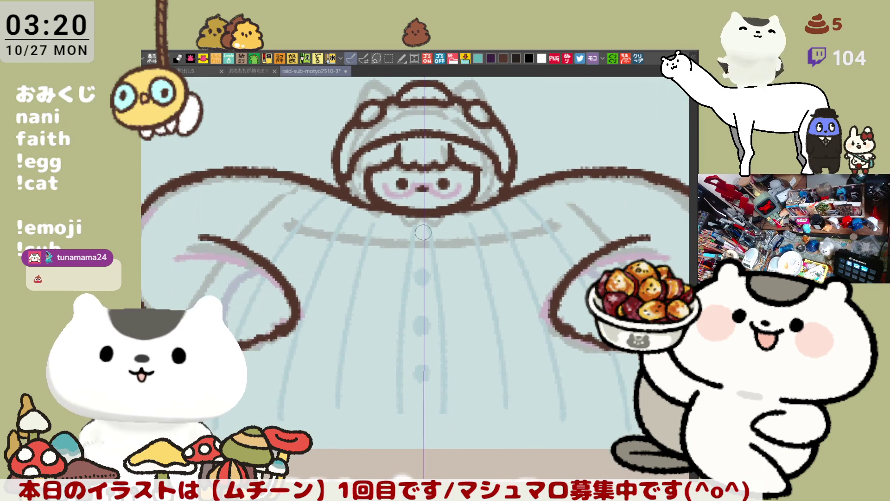
pyautogui.moveTo(410, 219)
pyautogui.mouseDown()
pyautogui.moveTo(403, 234)
pyautogui.moveTo(445, 230)
pyautogui.mouseUp()
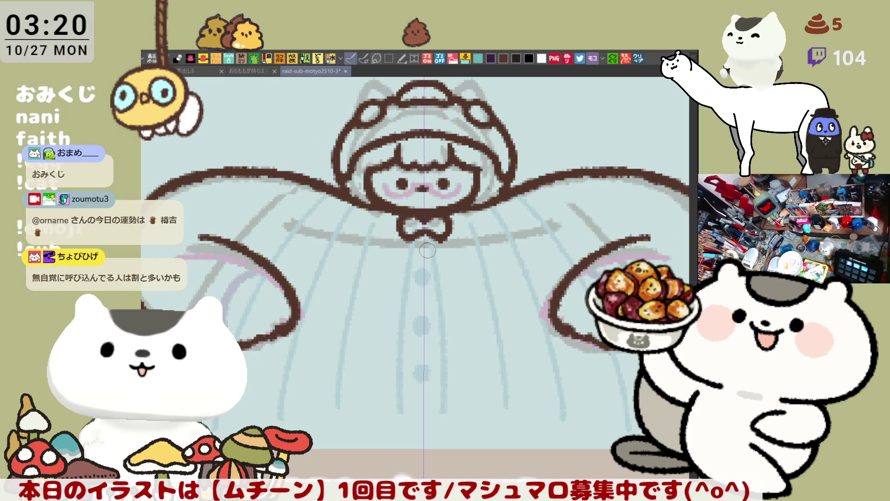
pyautogui.hotkey('ctrl', 'z')
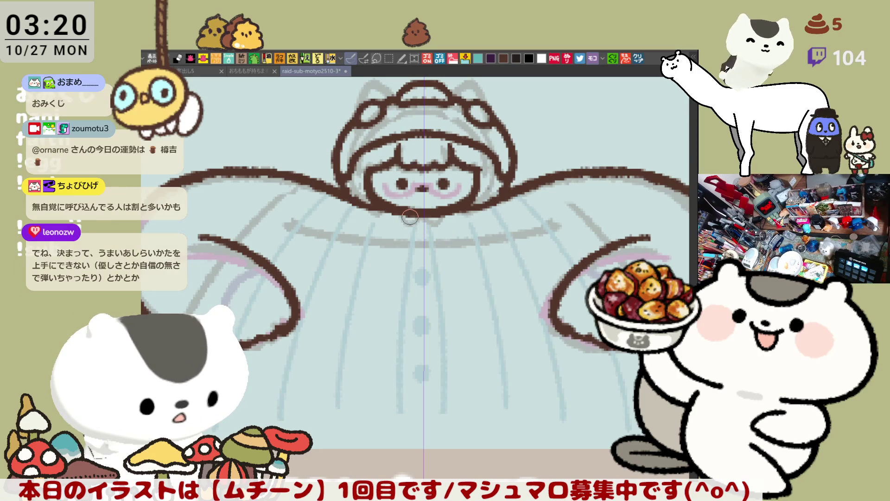
pyautogui.moveTo(416, 218)
pyautogui.mouseDown()
pyautogui.moveTo(403, 235)
pyautogui.moveTo(445, 222)
pyautogui.moveTo(404, 234)
pyautogui.moveTo(423, 226)
pyautogui.mouseUp()
pyautogui.hotkey('ctrl', 'z')
pyautogui.hotkey('ctrl', 'z')
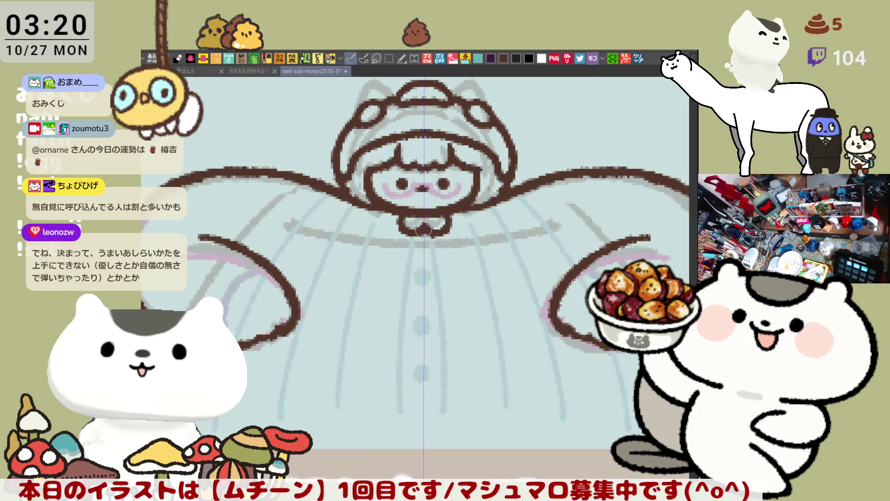
pyautogui.hotkey('ctrl', 'z')
pyautogui.moveTo(416, 218); pyautogui.dragTo(421, 224)
pyautogui.hotkey('ctrl', 'z')
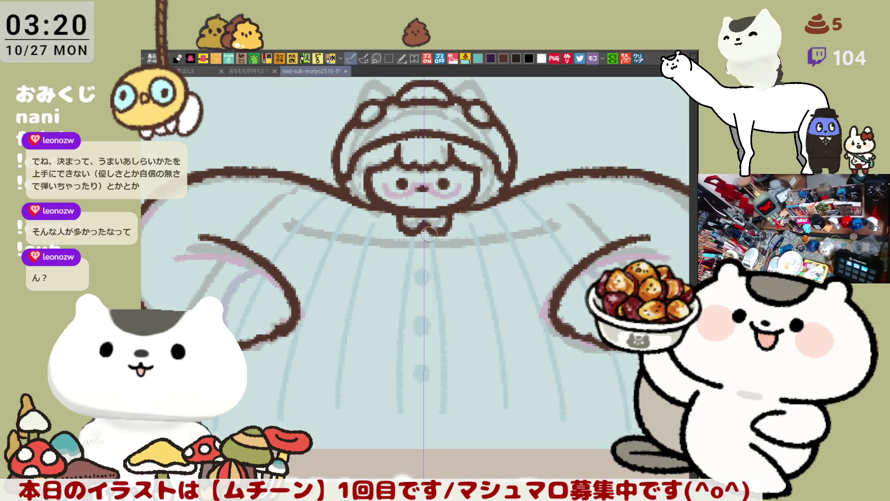
pyautogui.scroll(-2, 428, 231)
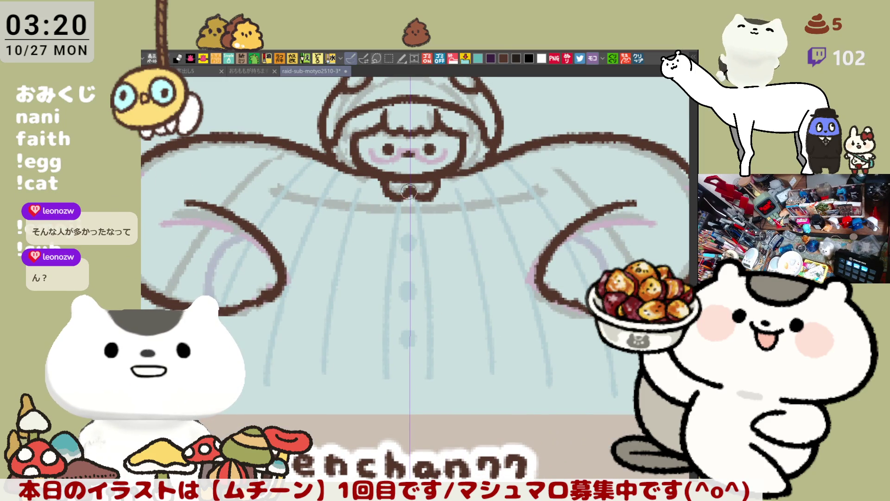
# - Add a short mirrored arm stroke, then ink mirrored cloak sides from the arms to the panel bottom
pyautogui.hscroll(-3, 395, 224)
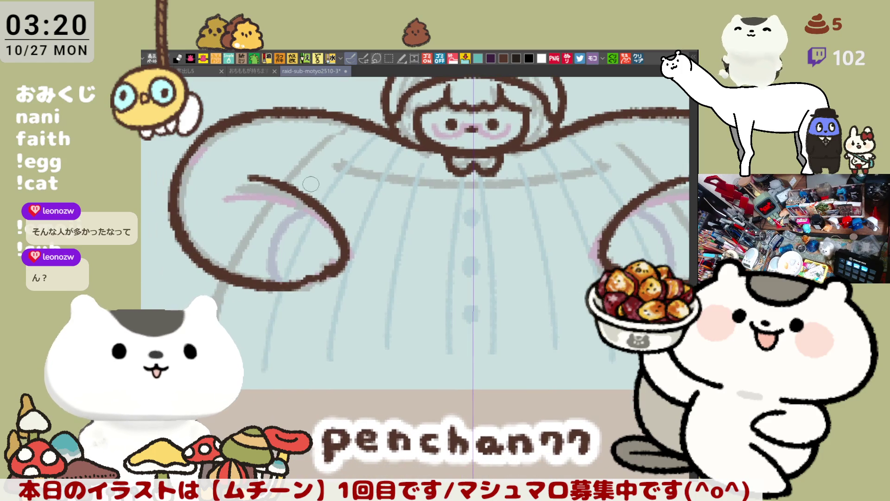
pyautogui.moveTo(302, 166); pyautogui.dragTo(284, 185)
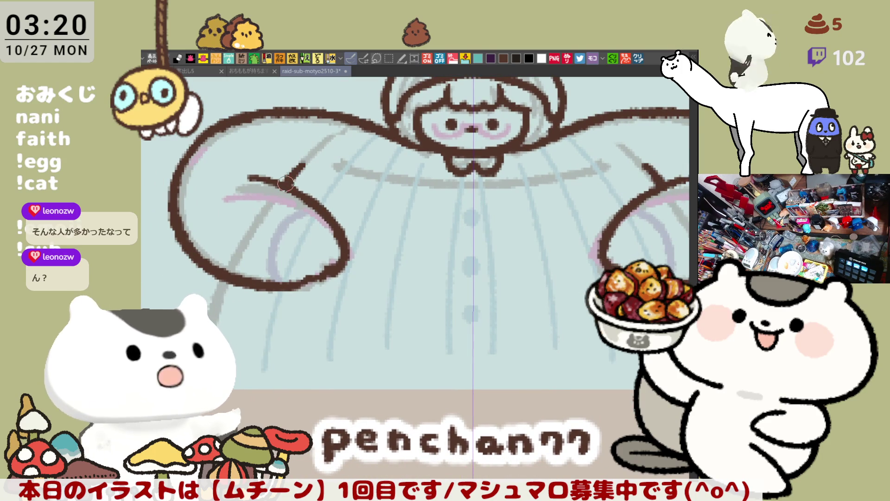
pyautogui.scroll(-2, 283, 178)
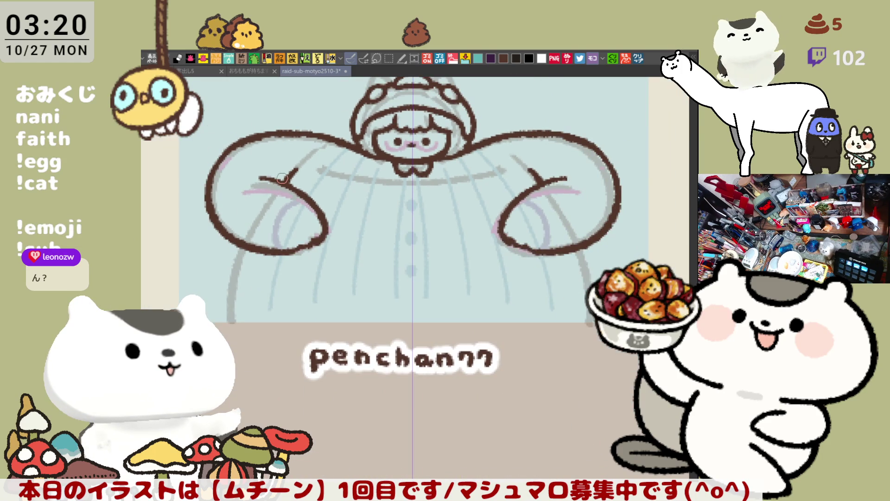
pyautogui.moveTo(243, 247); pyautogui.dragTo(229, 321)
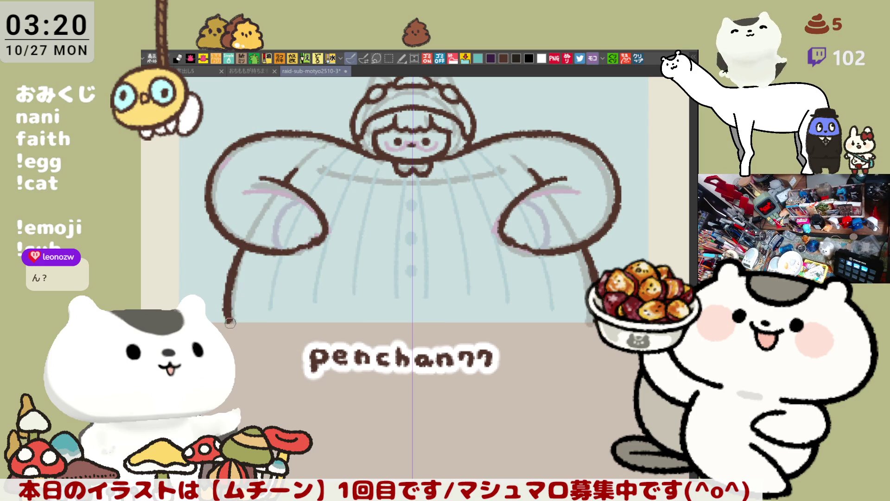
pyautogui.hotkey('ctrl', 'z')
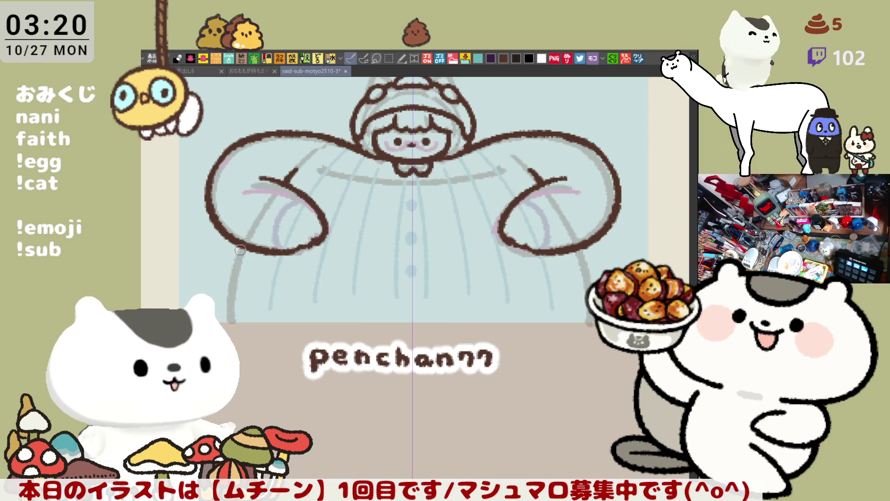
pyautogui.moveTo(243, 246); pyautogui.dragTo(232, 326)
pyautogui.scroll(2, 237, 287)
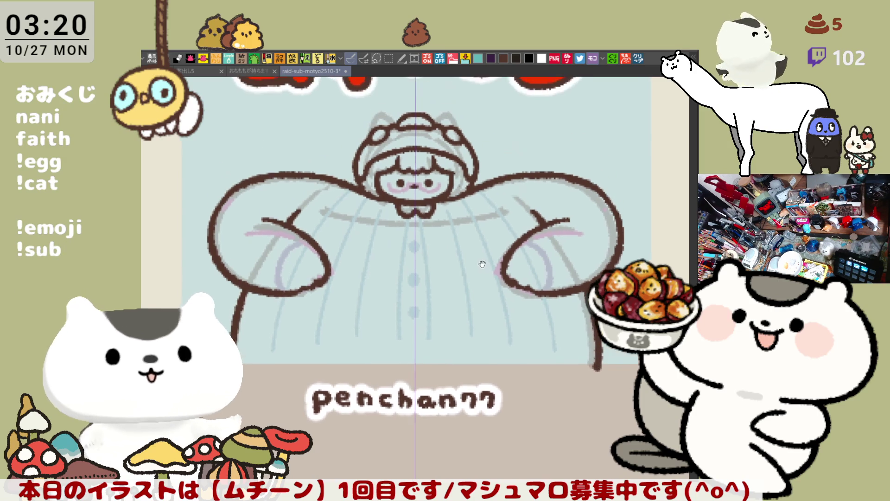
pyautogui.hscroll(3, 467, 246)
pyautogui.hscroll(-2, 476, 247)
pyautogui.scroll(-1, 475, 246)
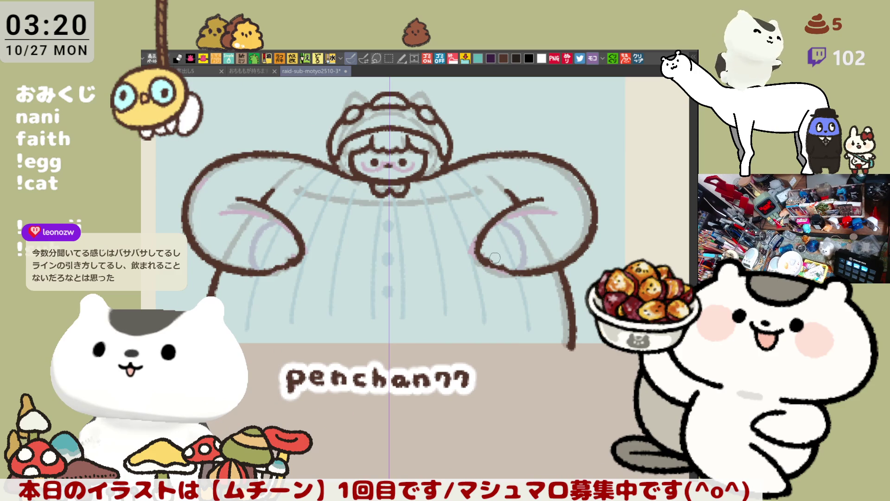
pyautogui.hscroll(-2, 498, 255)
pyautogui.scroll(-1, 498, 256)
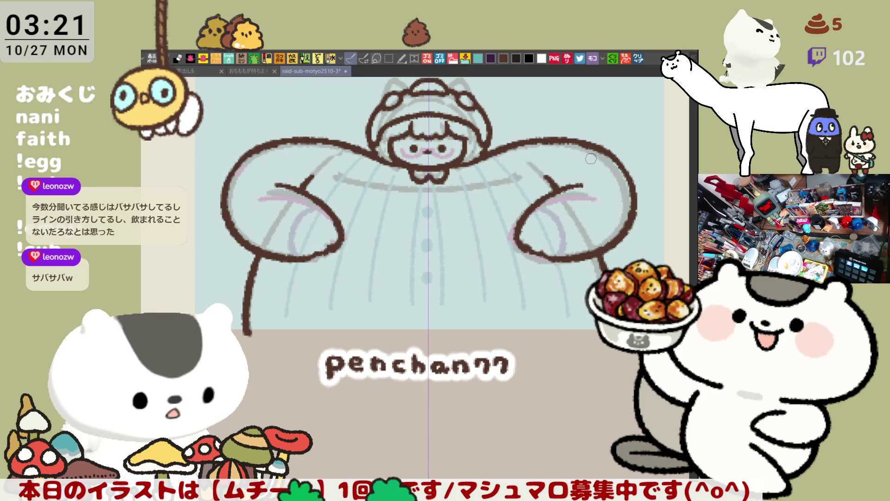
# - Ink the collar around the chibi's neck in brown
pyautogui.moveTo(411, 169); pyautogui.dragTo(415, 190)
pyautogui.moveTo(448, 176)
pyautogui.mouseDown()
pyautogui.moveTo(441, 190)
pyautogui.moveTo(450, 172)
pyautogui.moveTo(424, 185)
pyautogui.mouseUp()
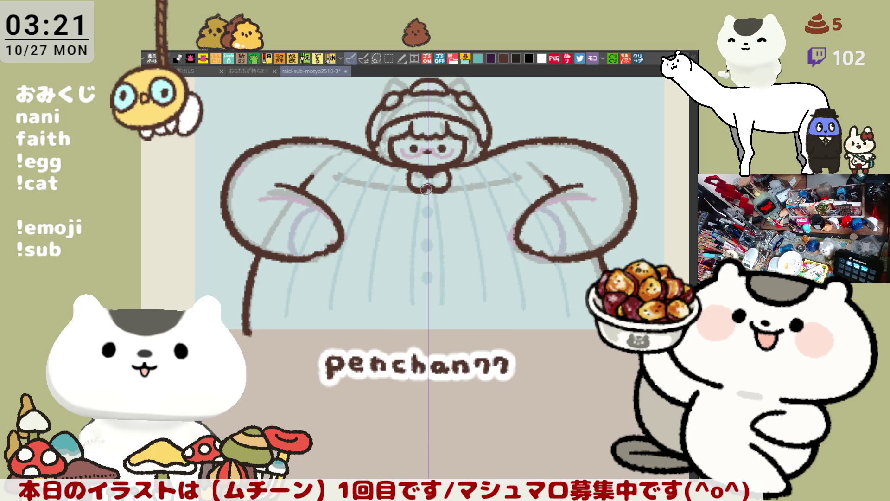
pyautogui.moveTo(516, 180)
pyautogui.mouseDown()
pyautogui.moveTo(485, 169)
pyautogui.moveTo(483, 229)
pyautogui.mouseUp()
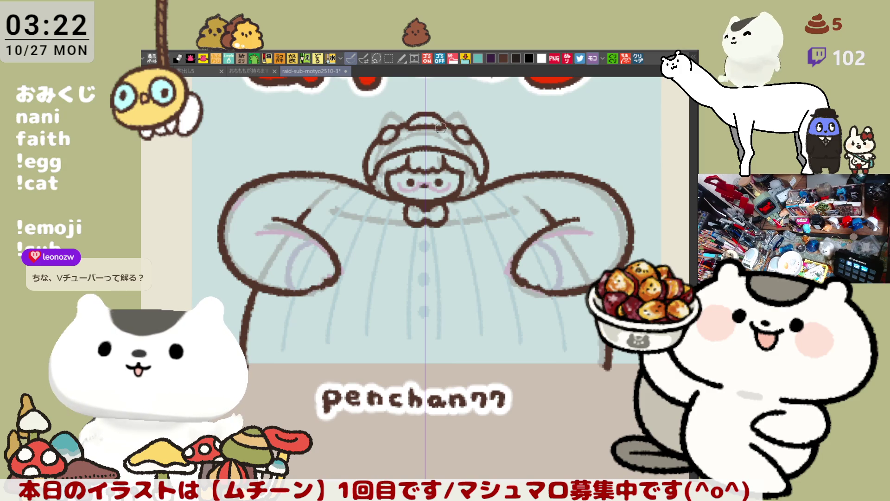
pyautogui.scroll(1, 429, 143)
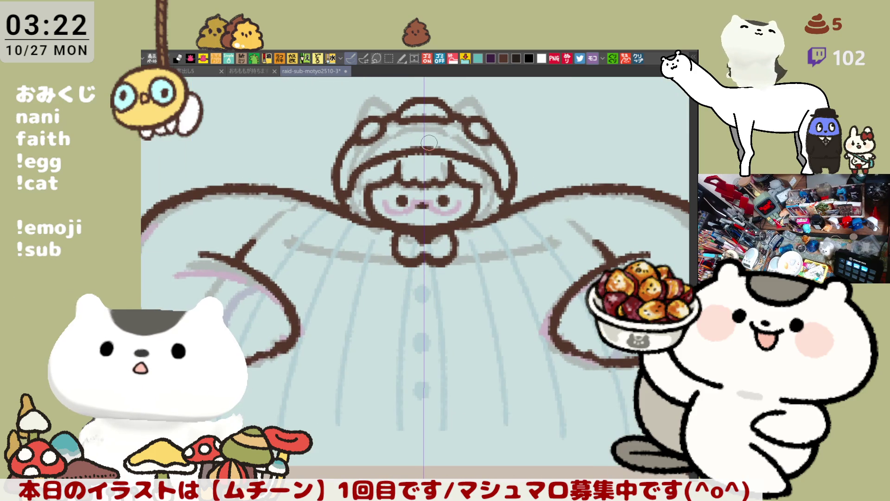
pyautogui.scroll(1, 417, 145)
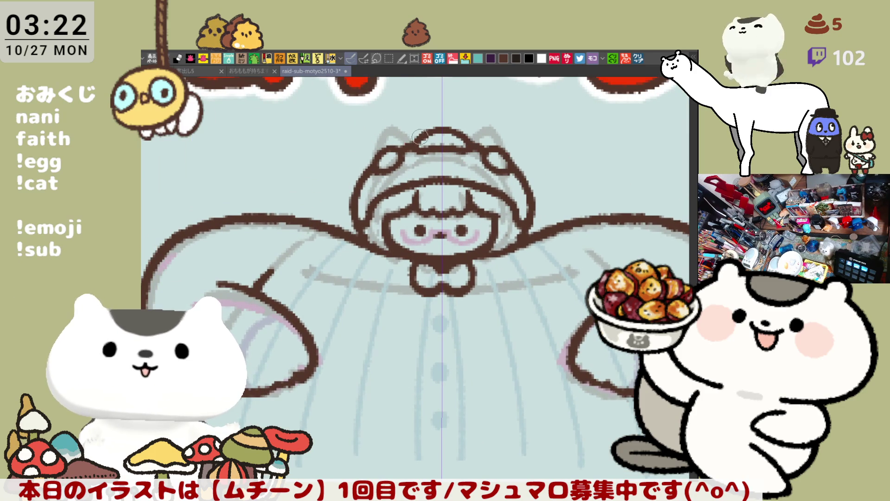
pyautogui.moveTo(431, 244); pyautogui.dragTo(402, 188)
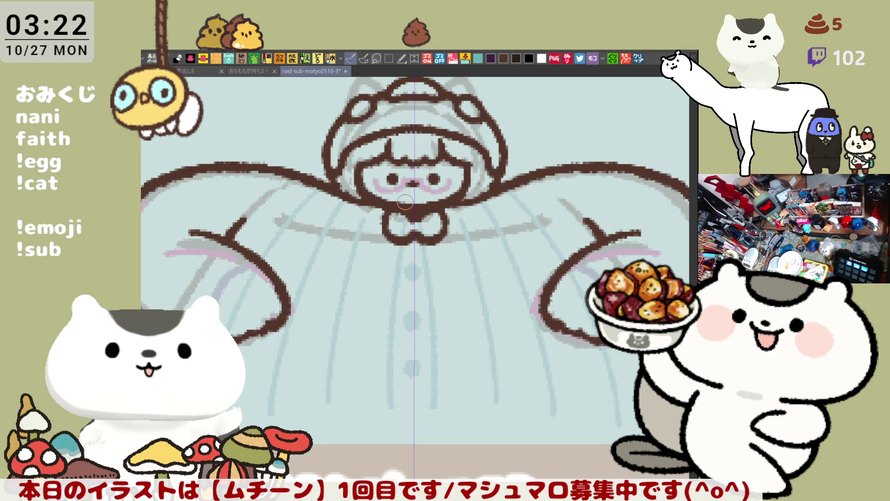
pyautogui.scroll(-3, 405, 202)
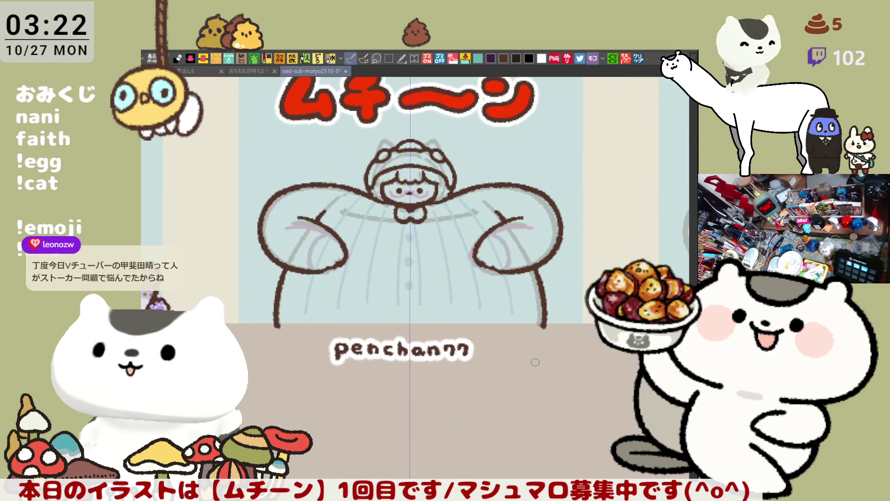
# - Save the sheet, zoom in, and ink mirrored brown strokes on both hands
pyautogui.hotkey('ctrl', 's')
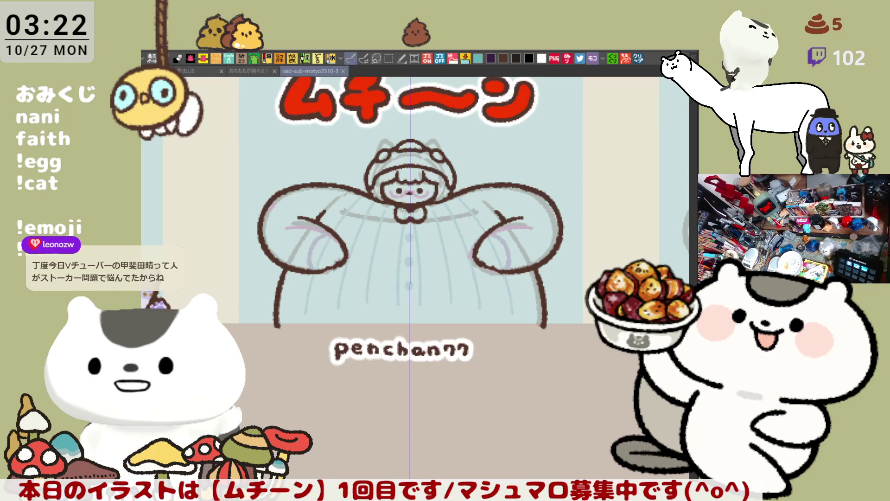
pyautogui.hotkey('ctrl', '+')
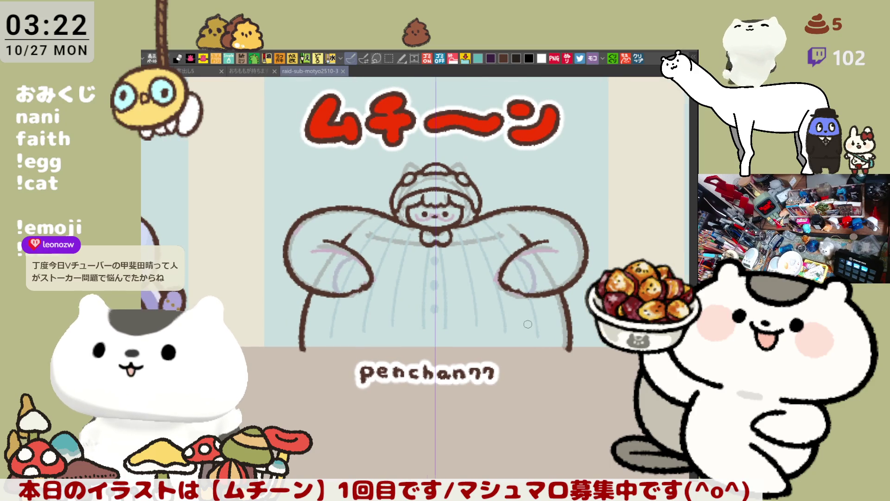
pyautogui.hotkey('ctrl', '+')
pyautogui.scroll(1, 527, 324)
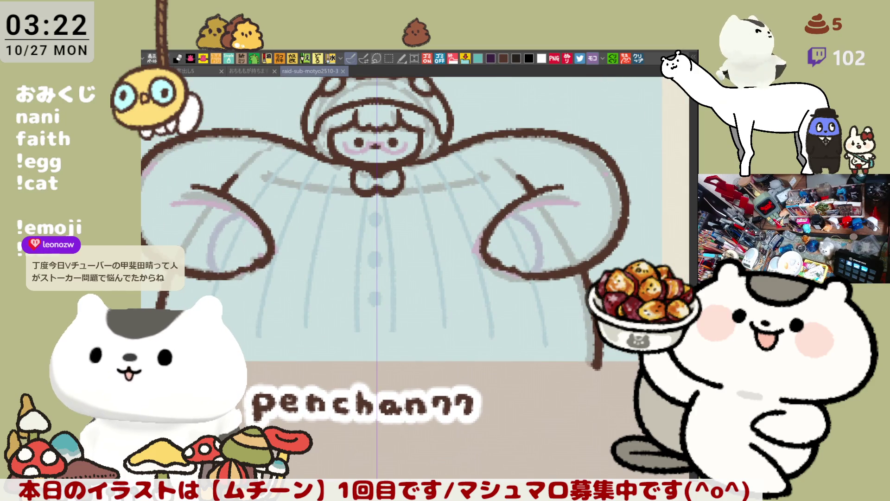
pyautogui.scroll(-1, 408, 329)
pyautogui.scroll(1, 253, 219)
pyautogui.moveTo(230, 215); pyautogui.dragTo(274, 228)
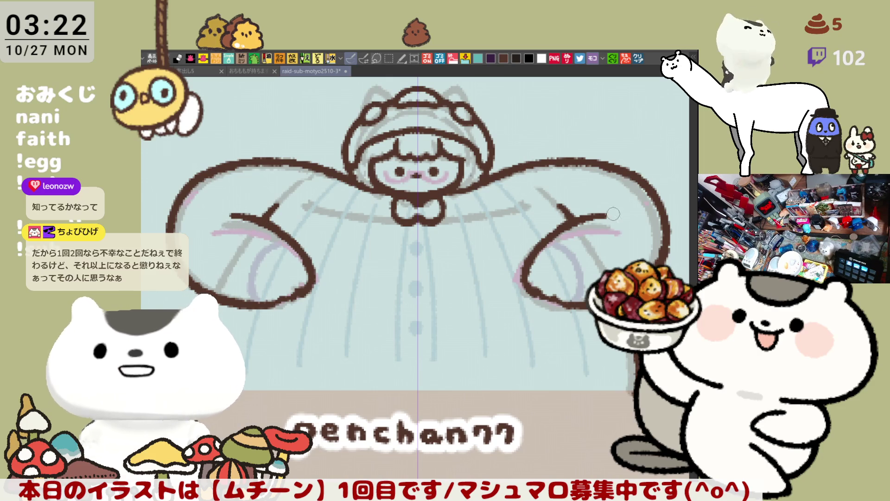
pyautogui.moveTo(604, 216); pyautogui.dragTo(613, 216)
# - Draw a straight line along the light-blue panel's bottom edge, then paste the copied illustration as a new canvas
pyautogui.moveTo(440, 290)
pyautogui.mouseDown()
pyautogui.moveTo(426, 272)
pyautogui.moveTo(446, 286)
pyautogui.mouseUp()
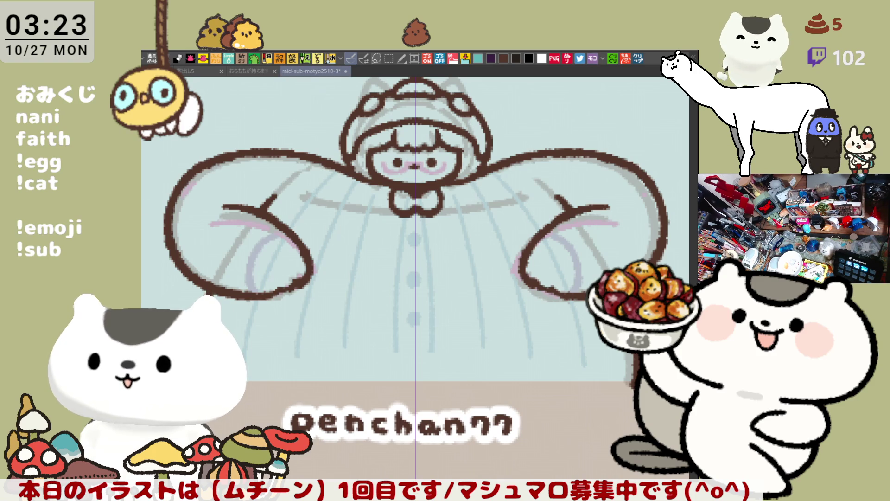
pyautogui.moveTo(629, 385); pyautogui.dragTo(244, 391)
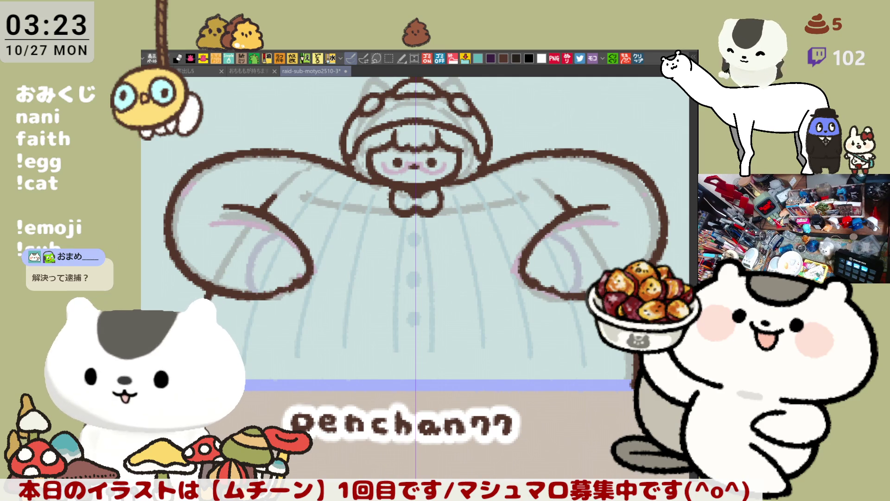
pyautogui.click(638, 58)
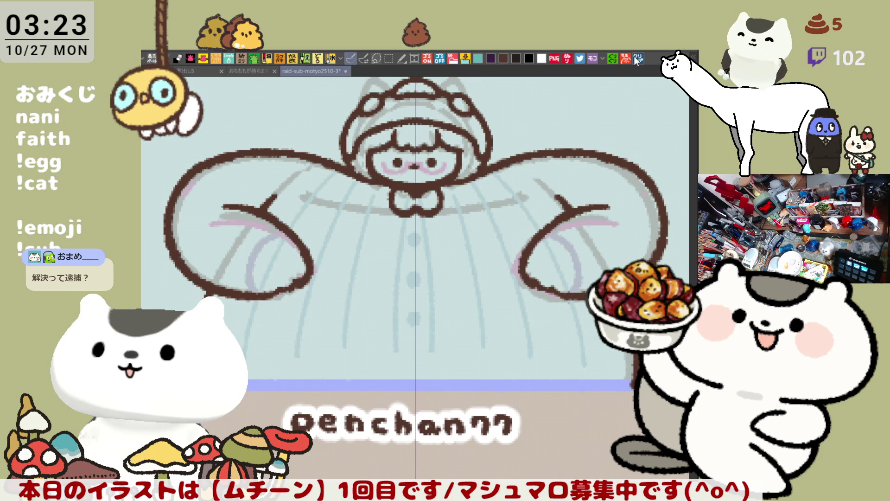
pyautogui.scroll(5, 399, 275)
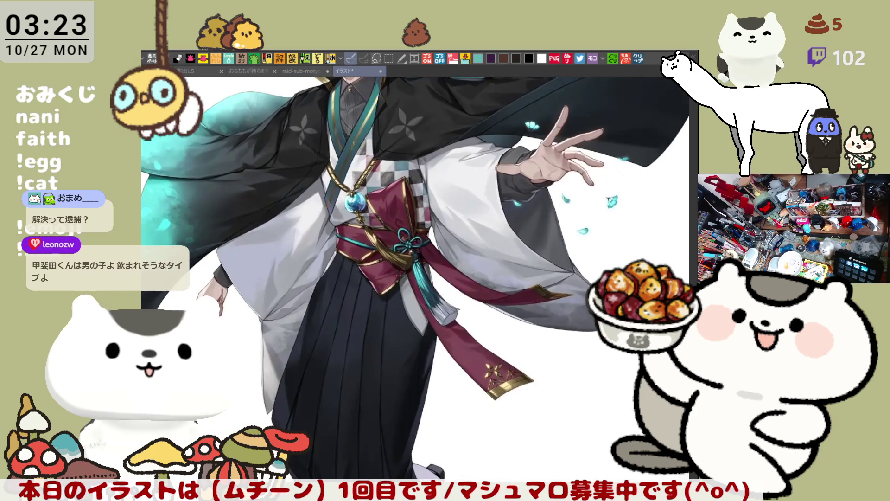
pyautogui.scroll(-5, 454, 238)
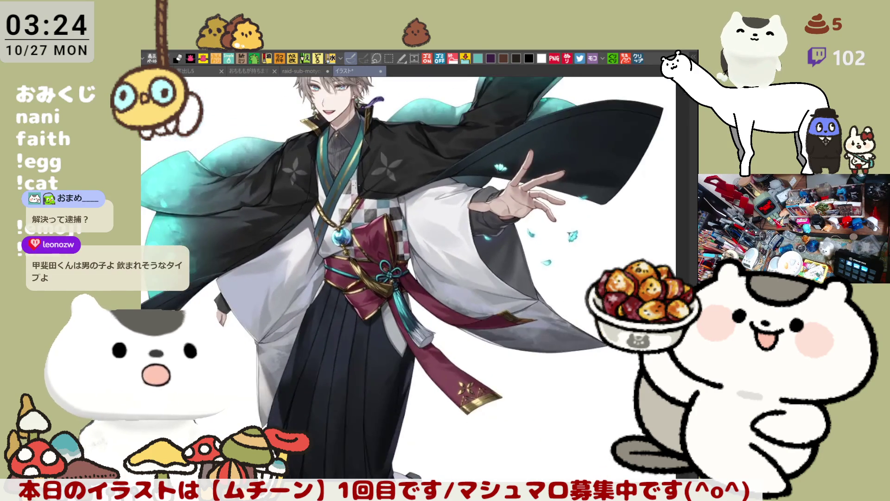
pyautogui.scroll(1, 322, 211)
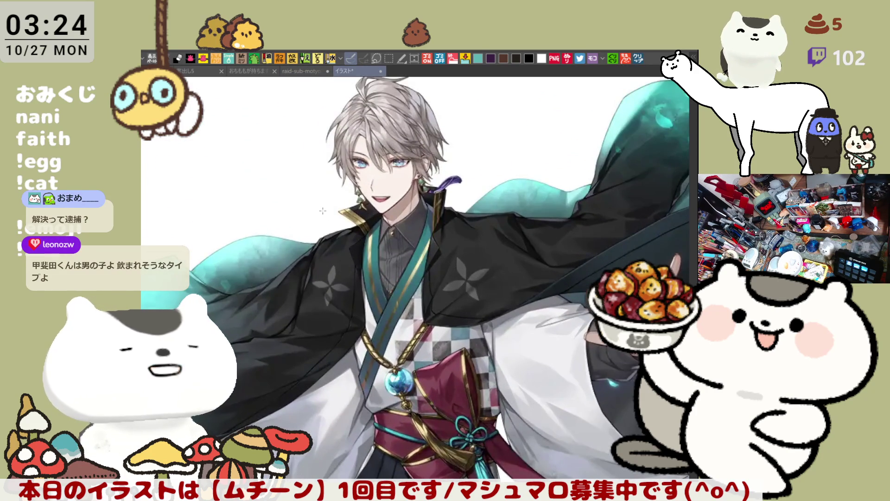
pyautogui.scroll(1, 323, 211)
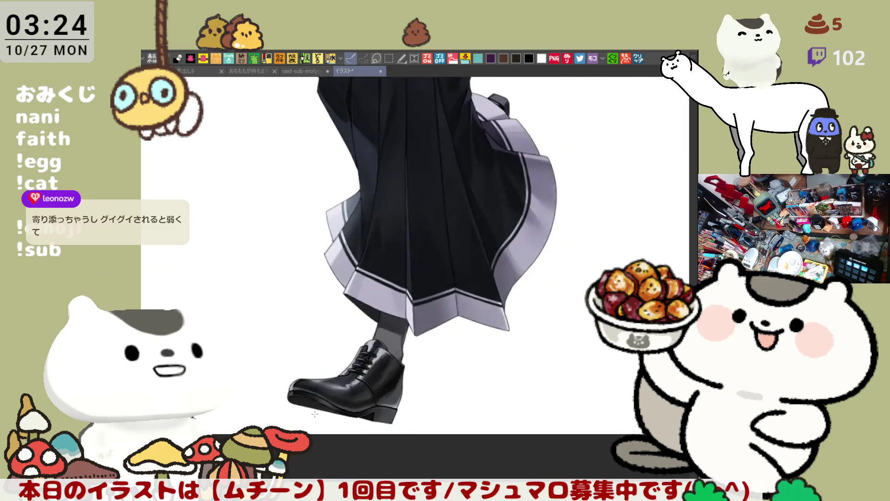
pyautogui.scroll(-5, 412, 381)
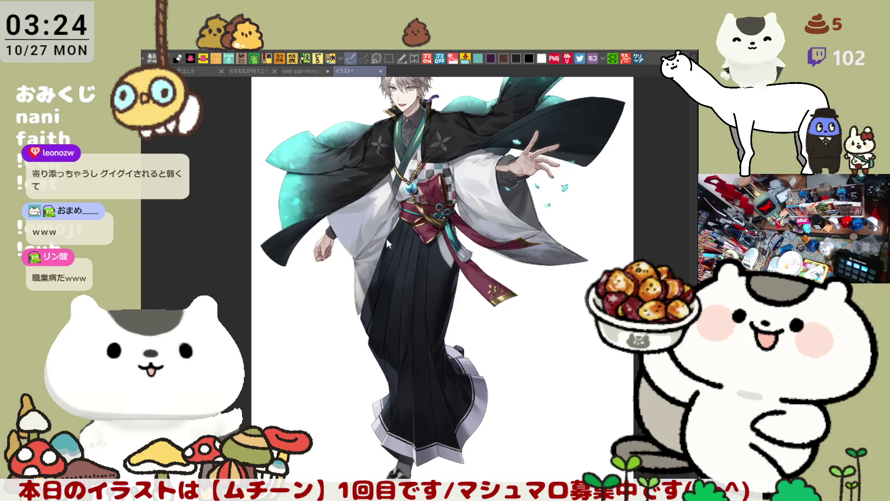
pyautogui.hotkey('ctrl', 'w')
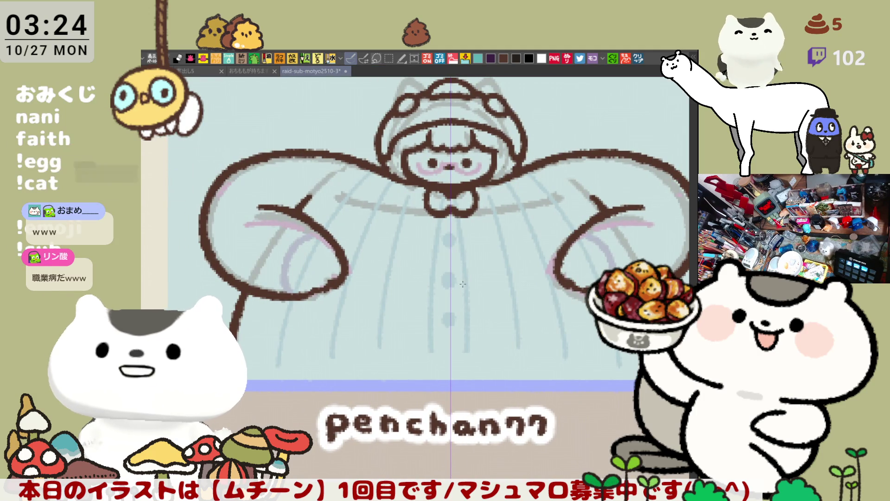
# - Save the inked chibi panel sheet with Ctrl+S
pyautogui.hotkey('ctrl', 's')
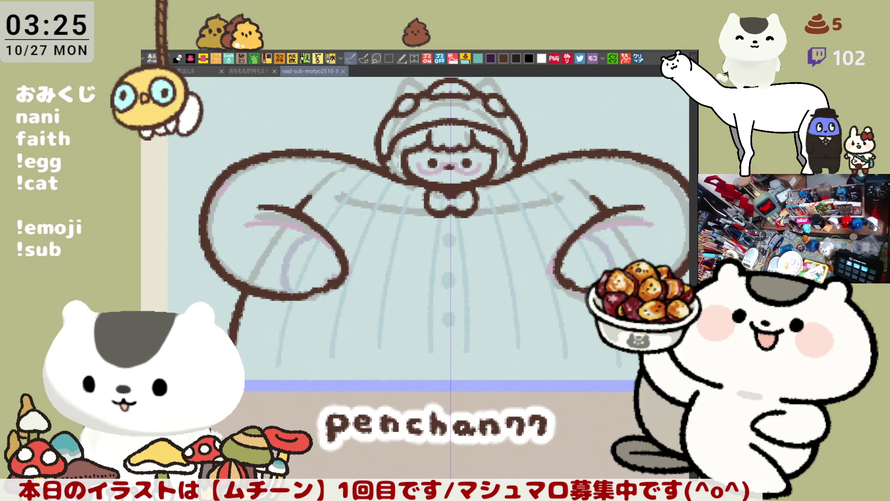
# - Paste the copied long-haired character illustration as a new canvas and zoom around it
pyautogui.click(642, 56)
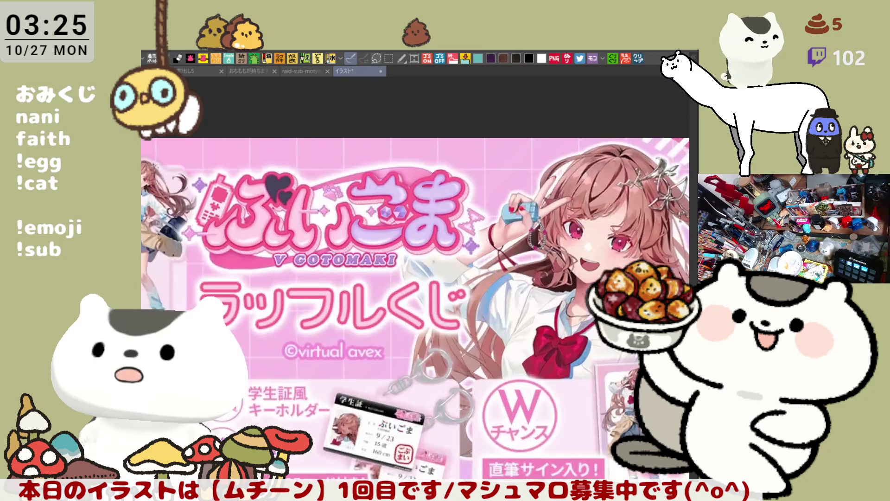
pyautogui.scroll(6, 557, 237)
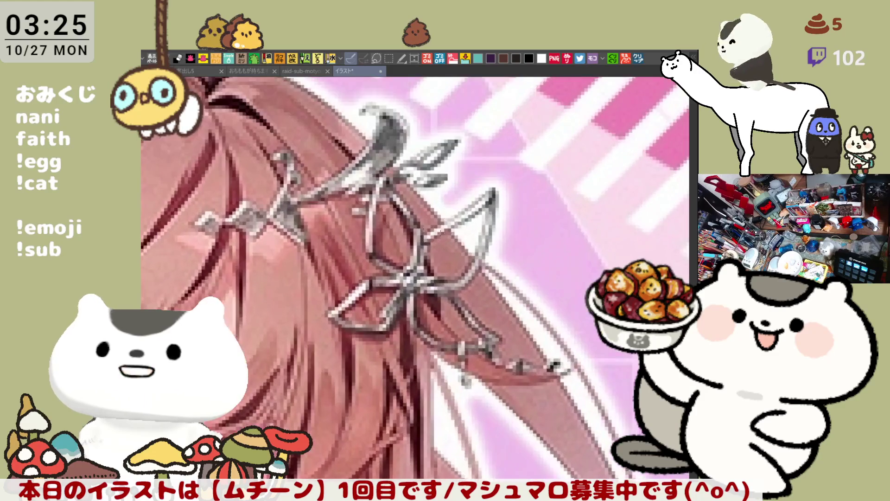
pyautogui.scroll(-1, 343, 223)
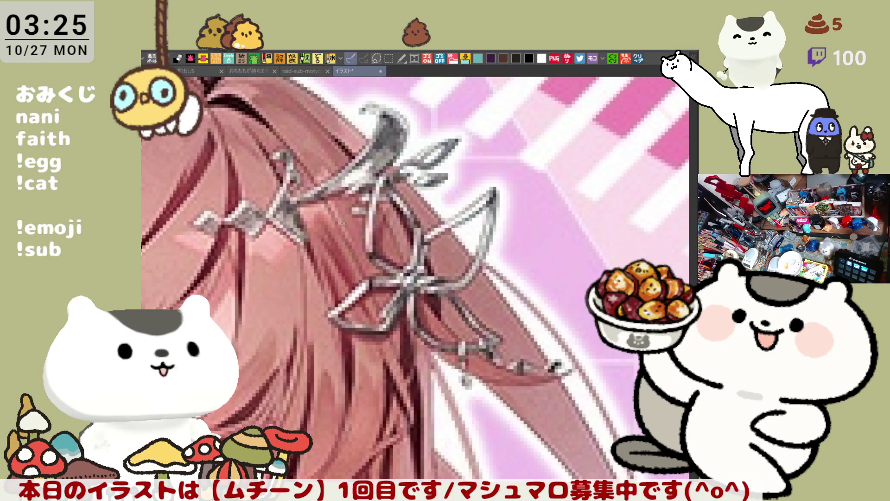
pyautogui.scroll(-2, 339, 312)
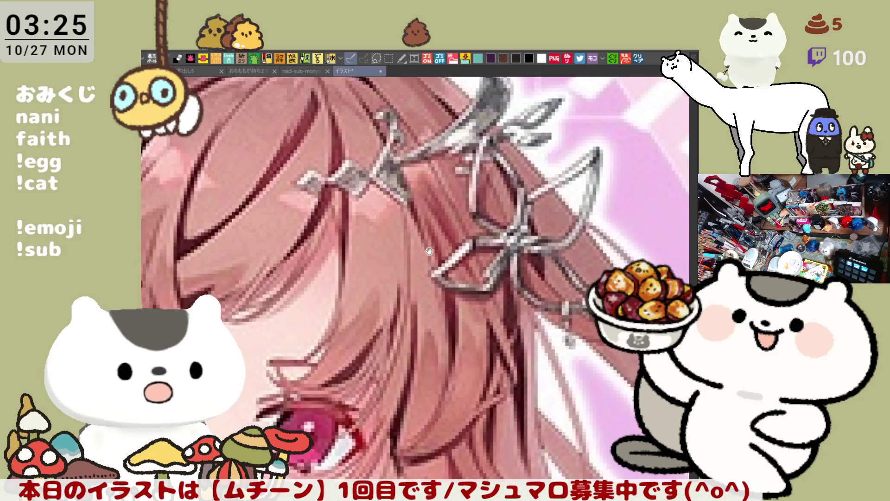
pyautogui.scroll(2, 416, 146)
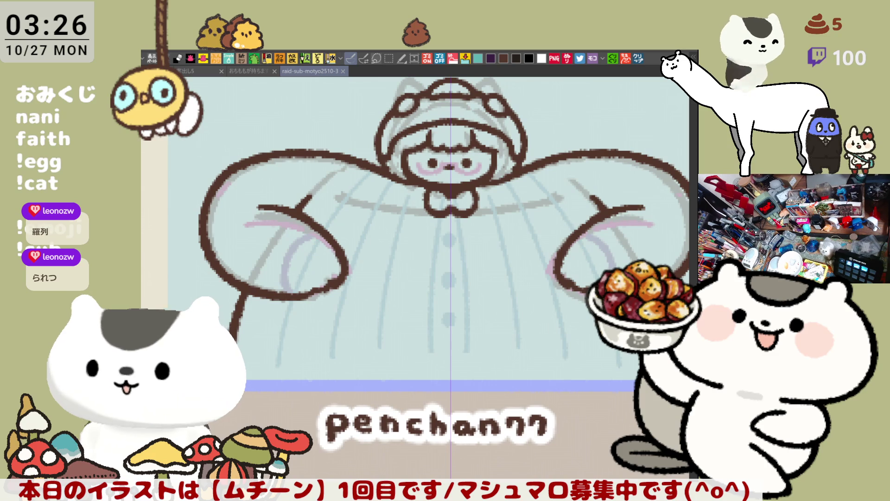
# - Paste the hair-ornament reference picture as a new canvas, inspect it, then close it with Ctrl+W
pyautogui.click(639, 62)
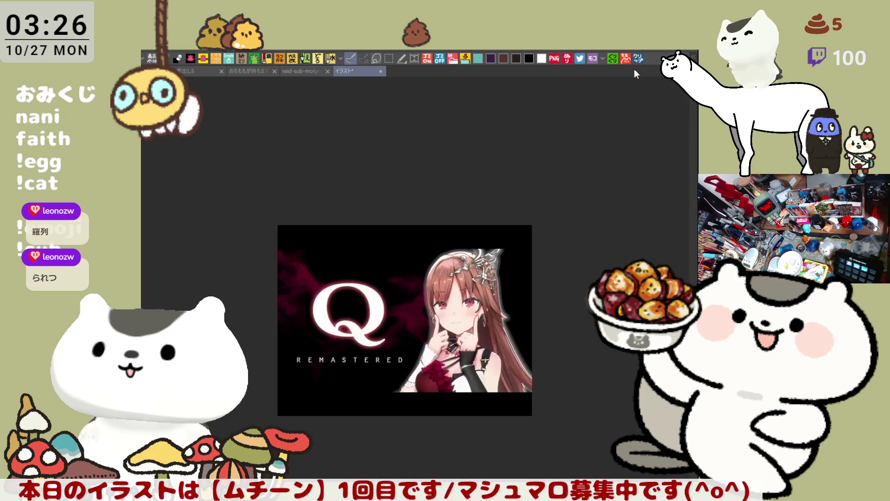
pyautogui.scroll(1, 530, 253)
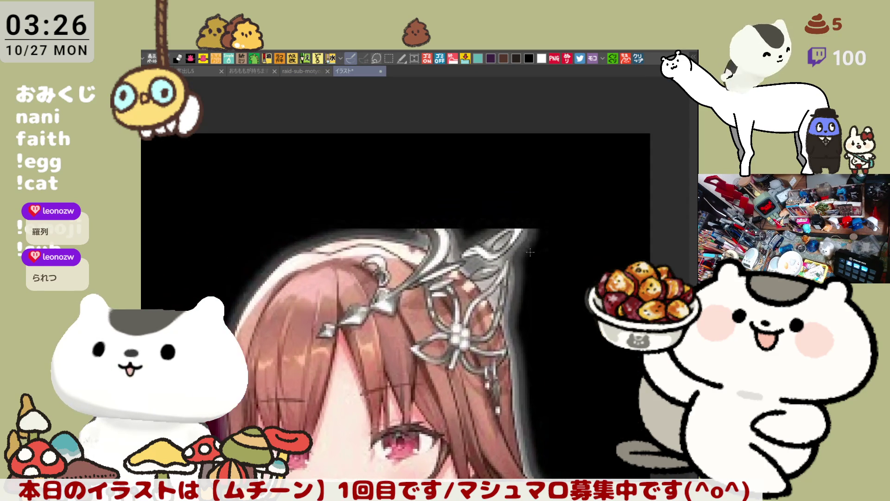
pyautogui.scroll(1, 531, 252)
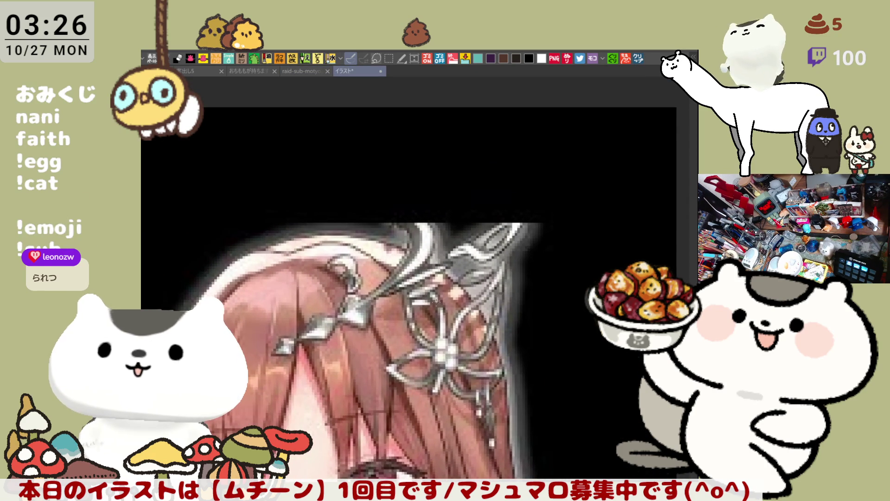
pyautogui.scroll(-2, 438, 302)
pyautogui.scroll(-3, 379, 287)
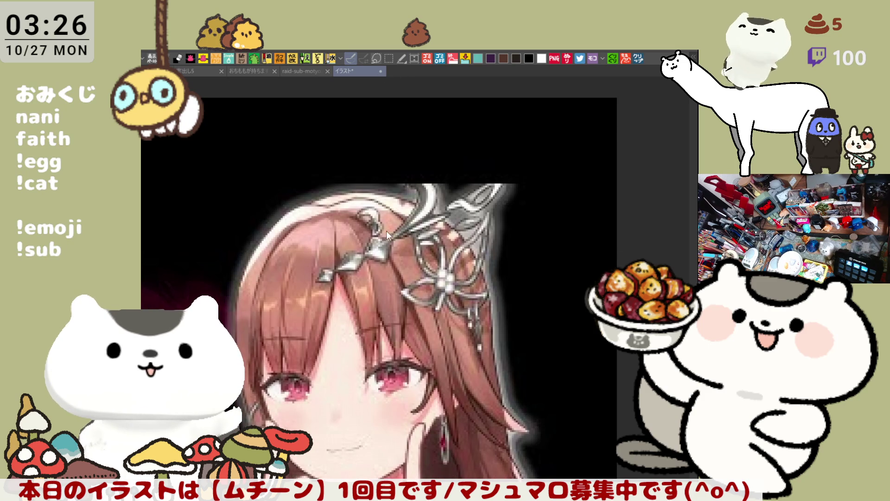
pyautogui.hotkey('ctrl', 'w')
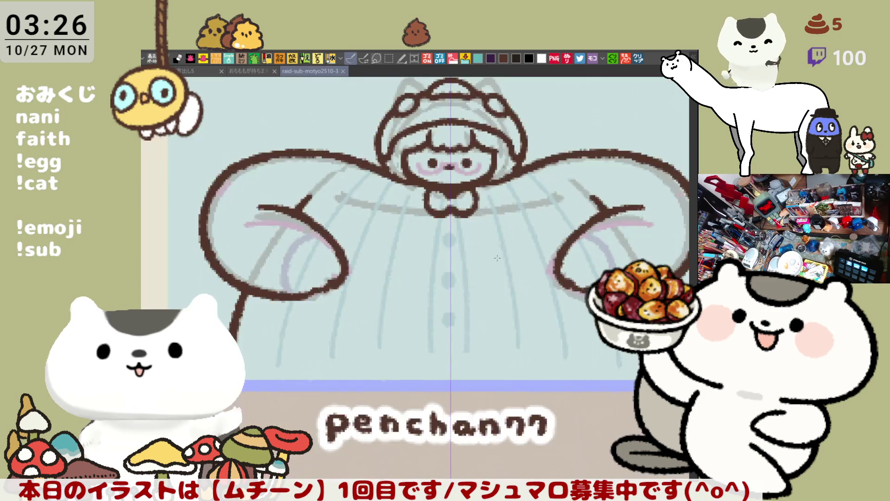
pyautogui.scroll(3, 419, 206)
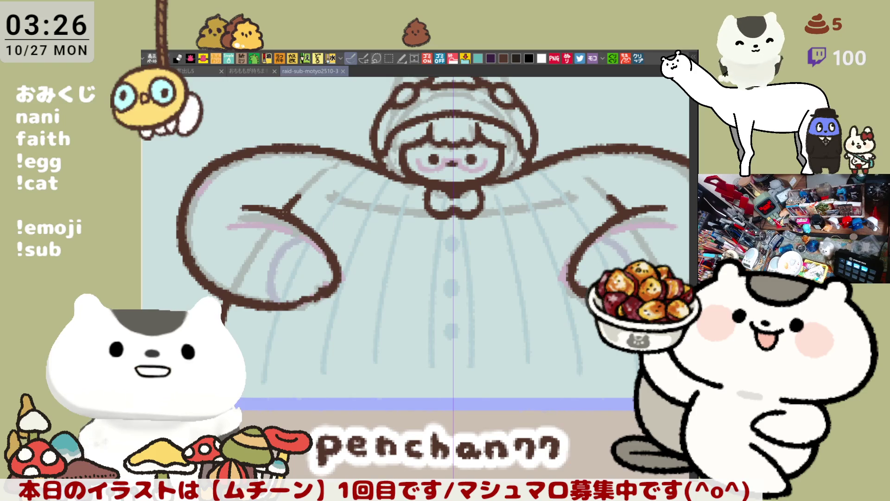
pyautogui.moveTo(417, 232); pyautogui.dragTo(472, 243)
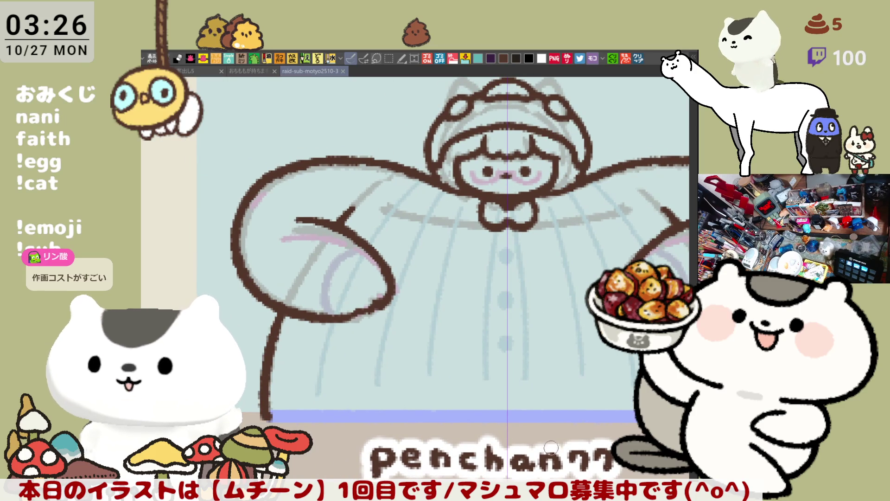
pyautogui.moveTo(257, 184); pyautogui.dragTo(237, 243)
pyautogui.hotkey('ctrl', 'z')
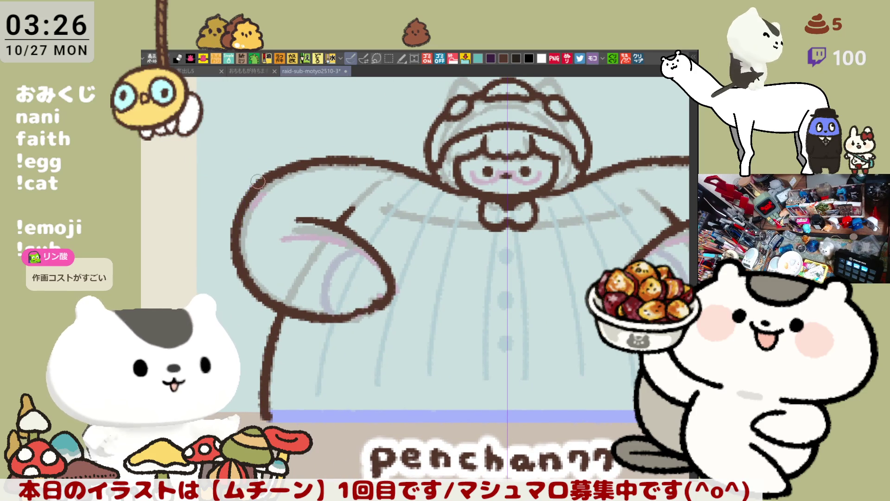
pyautogui.click(506, 57)
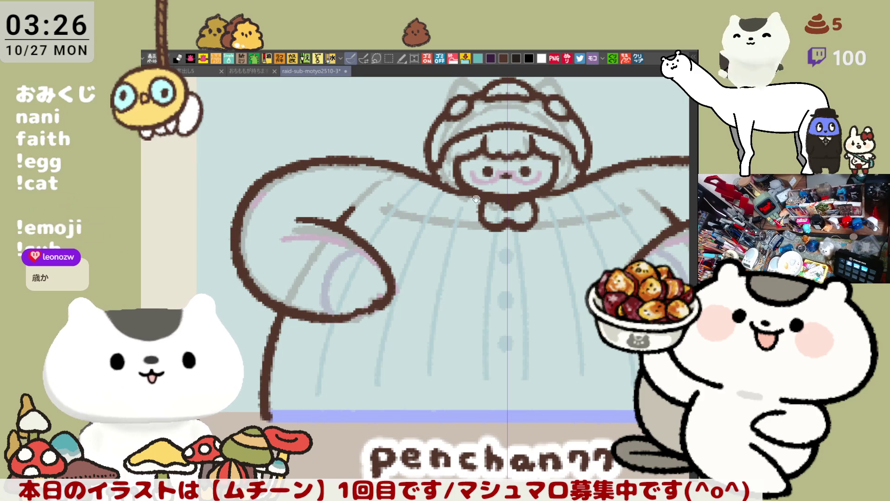
pyautogui.press('h')
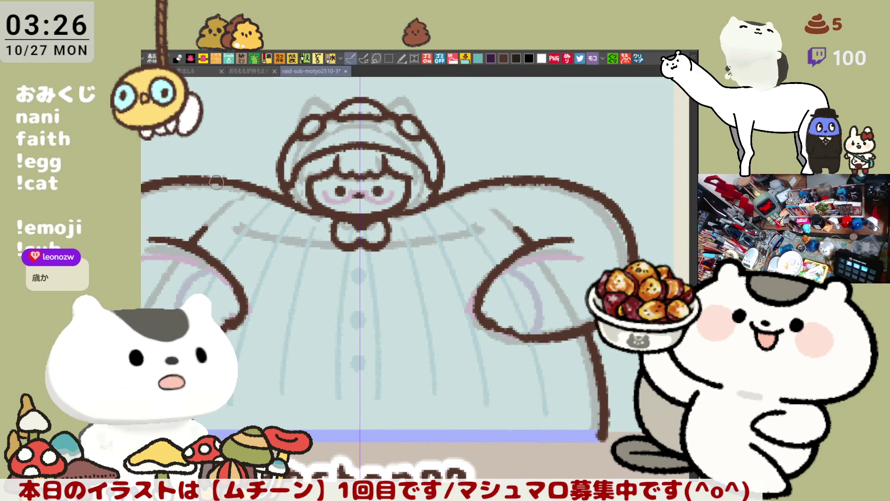
pyautogui.press('h')
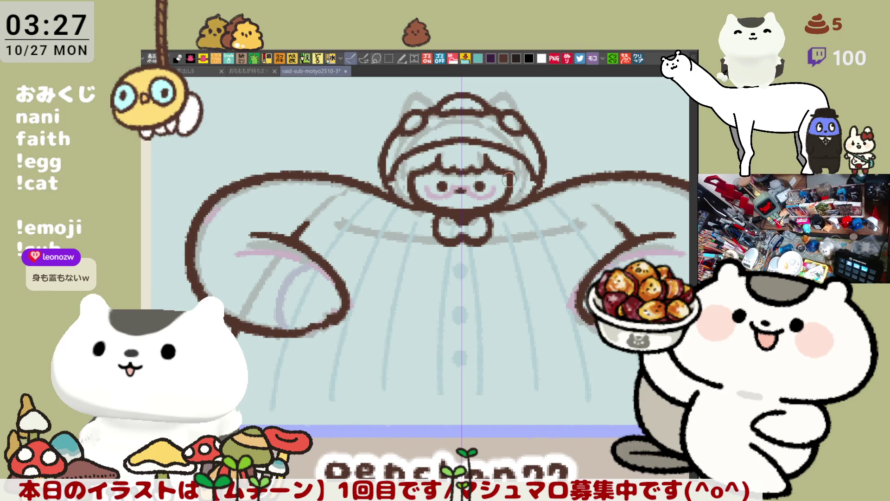
pyautogui.scroll(-4, 509, 179)
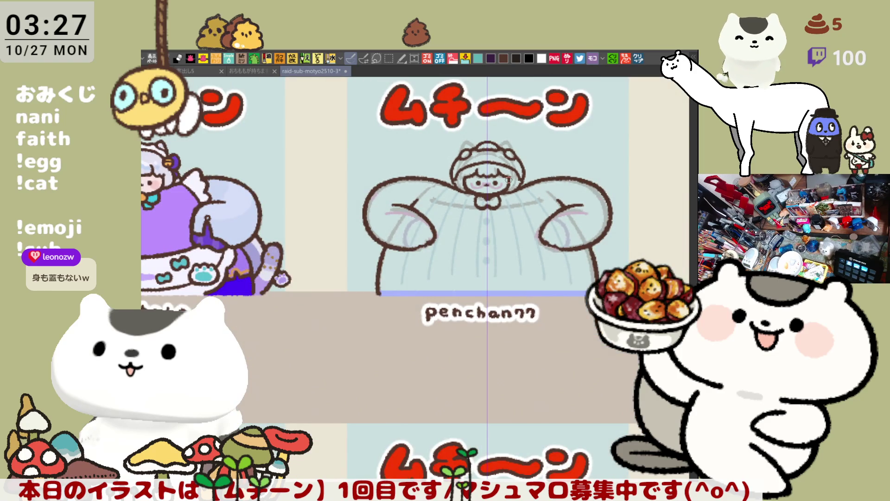
# - Save the drawing and fill the hooded figure's body with lavender
pyautogui.scroll(1, 508, 180)
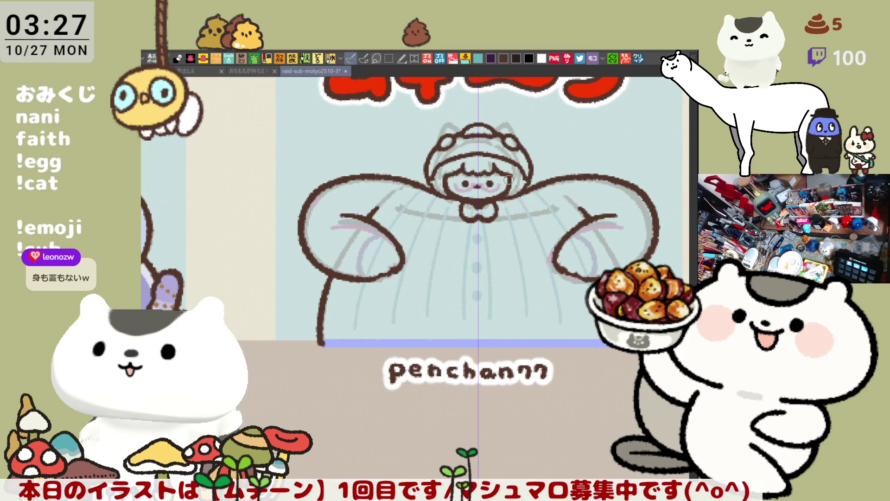
pyautogui.moveTo(558, 338)
pyautogui.mouseDown()
pyautogui.moveTo(462, 320)
pyautogui.moveTo(477, 316)
pyautogui.mouseUp()
pyautogui.hotkey('ctrl', 's')
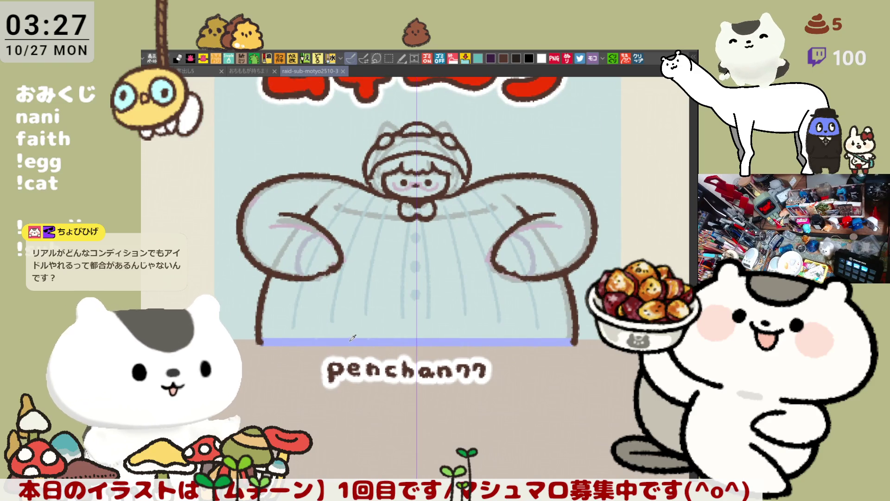
pyautogui.moveTo(606, 441); pyautogui.dragTo(611, 478)
pyautogui.moveTo(549, 466)
pyautogui.mouseDown()
pyautogui.moveTo(195, 162)
pyautogui.moveTo(534, 454)
pyautogui.mouseUp()
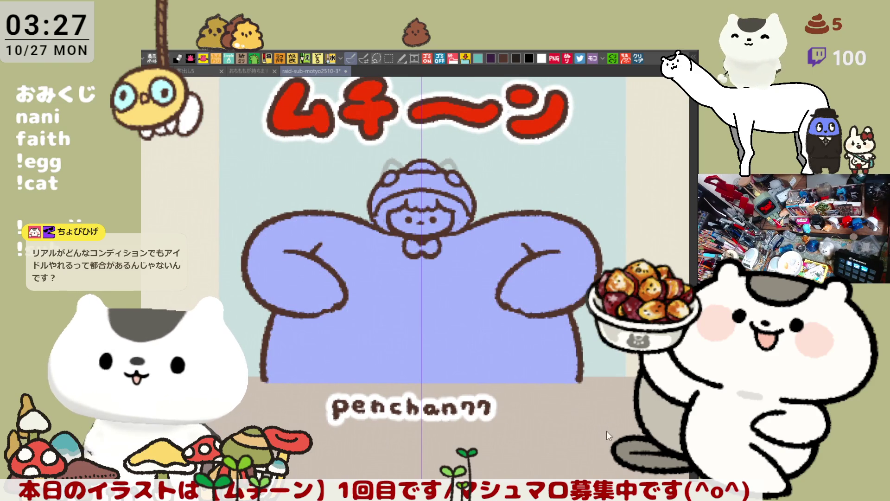
pyautogui.hotkey('ctrl', 'z')
pyautogui.press('b')
pyautogui.moveTo(199, 264)
pyautogui.mouseDown()
pyautogui.moveTo(649, 186)
pyautogui.moveTo(556, 445)
pyautogui.mouseUp()
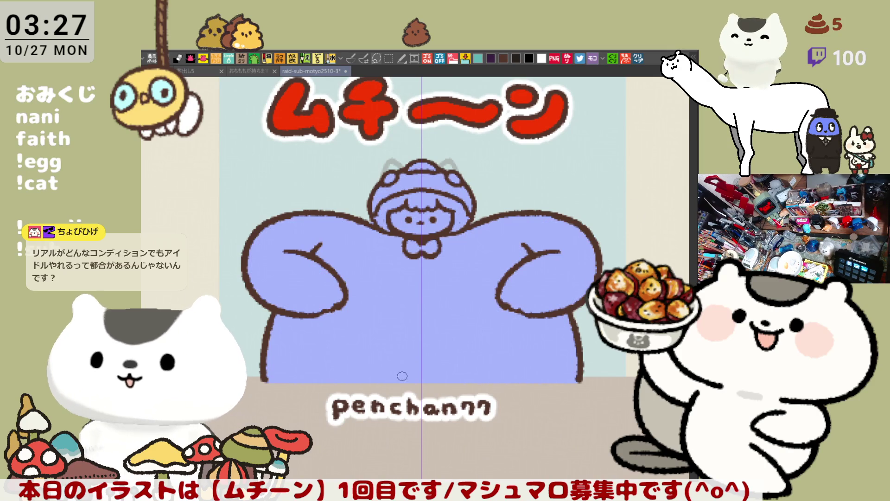
pyautogui.press('p')
pyautogui.click(423, 309)
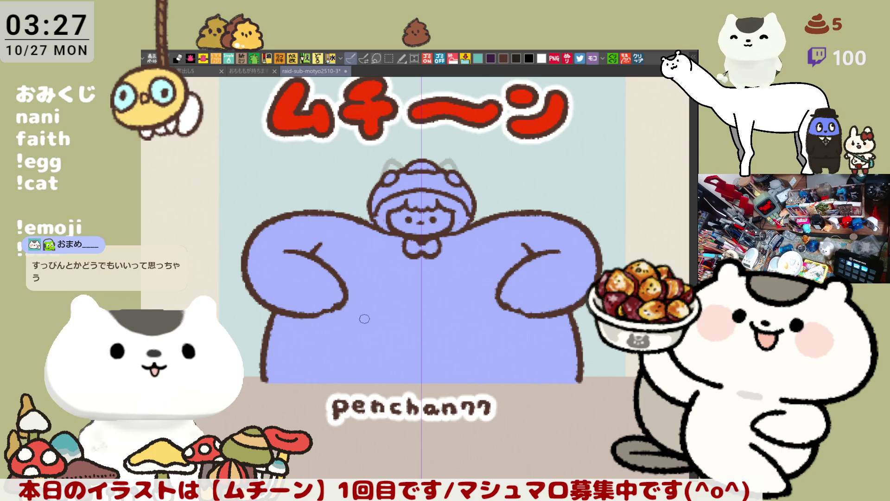
# - Draw the belly arc across the chibi's middle, retrying the stroke
pyautogui.moveTo(352, 293)
pyautogui.mouseDown()
pyautogui.moveTo(423, 265)
pyautogui.moveTo(359, 280)
pyautogui.moveTo(424, 265)
pyautogui.mouseUp()
pyautogui.hotkey('ctrl', 'z')
pyautogui.hotkey('ctrl', 'z')
pyautogui.moveTo(343, 295)
pyautogui.mouseDown()
pyautogui.moveTo(364, 280)
pyautogui.moveTo(444, 267)
pyautogui.mouseUp()
pyautogui.moveTo(323, 311); pyautogui.dragTo(317, 341)
pyautogui.hotkey('ctrl', 'z')
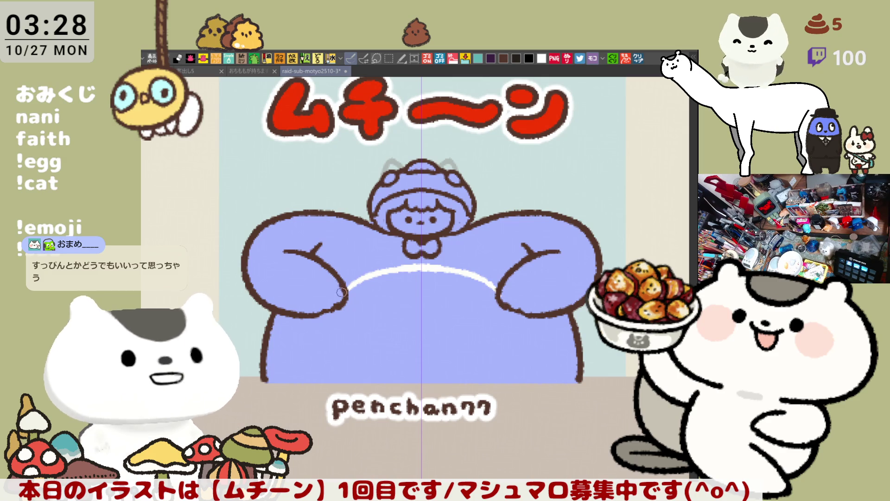
pyautogui.moveTo(325, 311); pyautogui.dragTo(320, 378)
pyautogui.hotkey('ctrl', 'z')
# - Draw the belly arc's lower sides down both flanks, settling on the final stroke
pyautogui.hotkey('ctrl', 'z')
pyautogui.moveTo(320, 306); pyautogui.dragTo(324, 382)
pyautogui.hotkey('ctrl', 'z')
pyautogui.moveTo(324, 305); pyautogui.dragTo(323, 386)
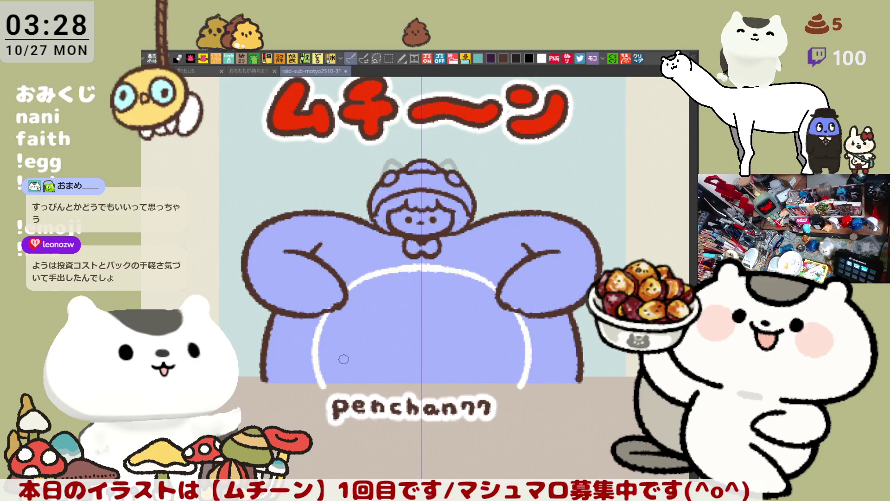
pyautogui.hotkey('ctrl', 'z')
pyautogui.moveTo(327, 306); pyautogui.dragTo(325, 386)
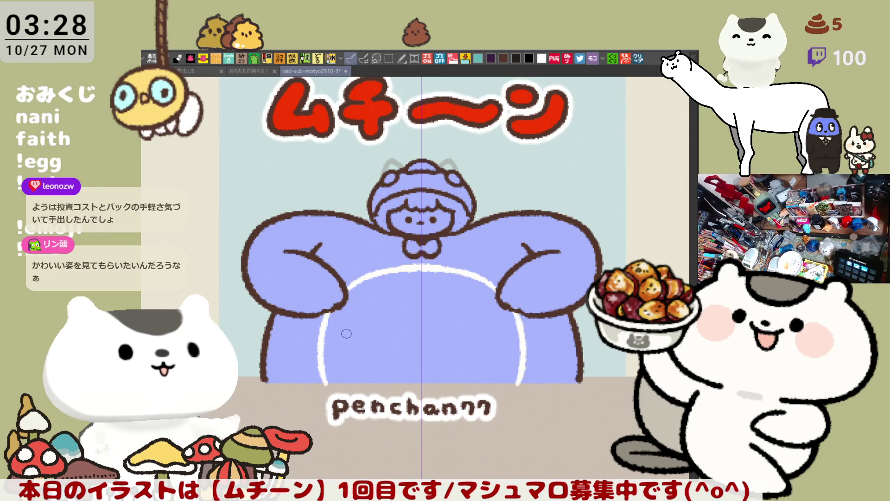
pyautogui.hotkey('ctrl', 'z')
pyautogui.moveTo(327, 306); pyautogui.dragTo(323, 387)
pyautogui.hotkey('ctrl', 'z')
pyautogui.moveTo(331, 307)
pyautogui.mouseDown()
pyautogui.moveTo(309, 387)
pyautogui.moveTo(320, 320)
pyautogui.moveTo(310, 384)
pyautogui.mouseUp()
pyautogui.hotkey('ctrl', 'z')
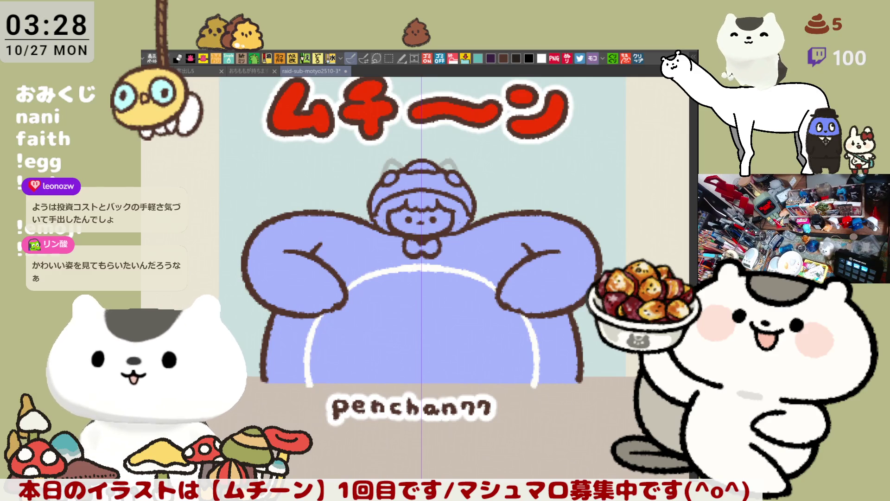
pyautogui.hotkey('ctrl', 'z')
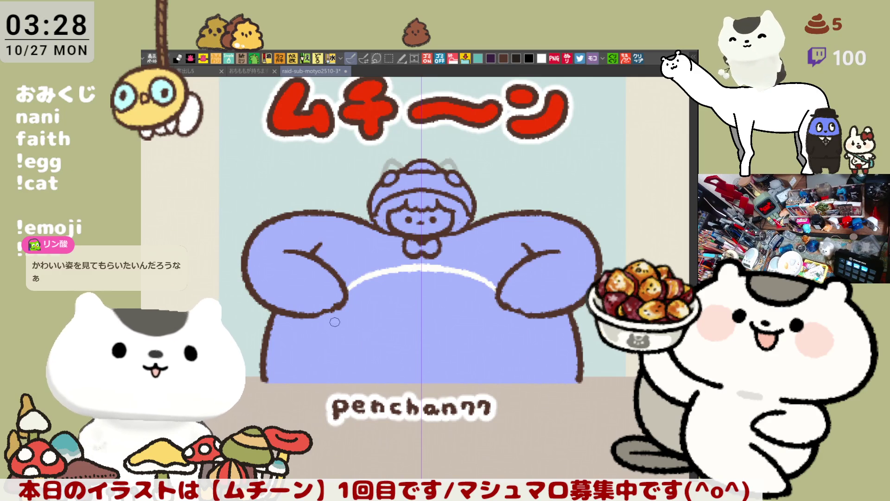
pyautogui.hotkey('ctrl', 'y')
pyautogui.hotkey('ctrl', 'z')
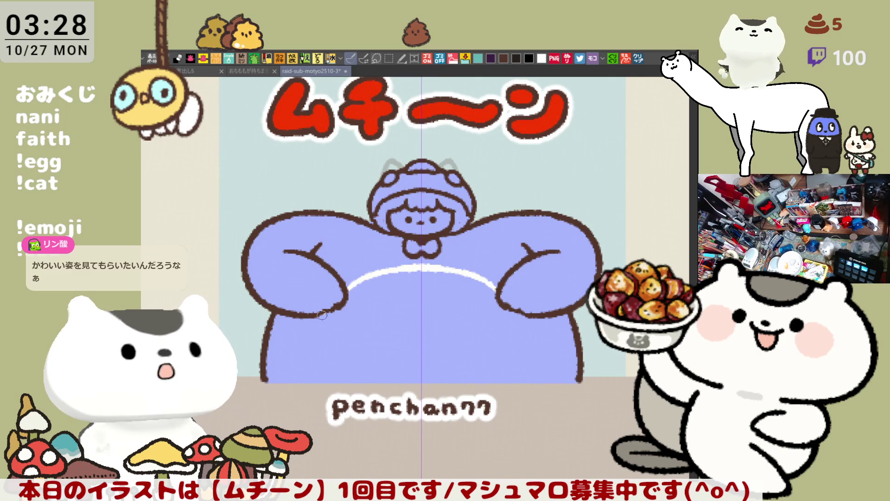
pyautogui.hotkey('ctrl', 'y')
pyautogui.hotkey('ctrl', 'z')
pyautogui.hotkey('ctrl', 'y')
pyautogui.hotkey('ctrl', 'y')
# - Fill the belly area cream white, then refill it and the leftover arc with lavender
pyautogui.click(417, 320)
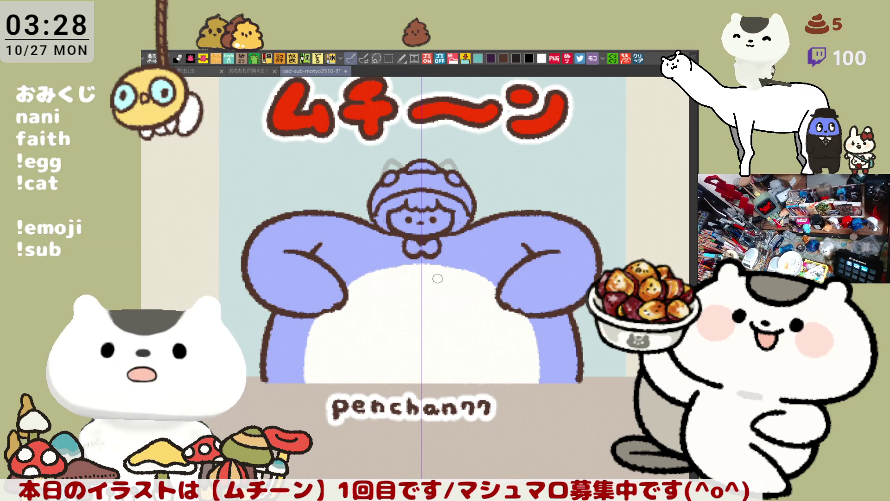
pyautogui.moveTo(495, 306)
pyautogui.mouseDown()
pyautogui.moveTo(431, 299)
pyautogui.moveTo(449, 295)
pyautogui.mouseUp()
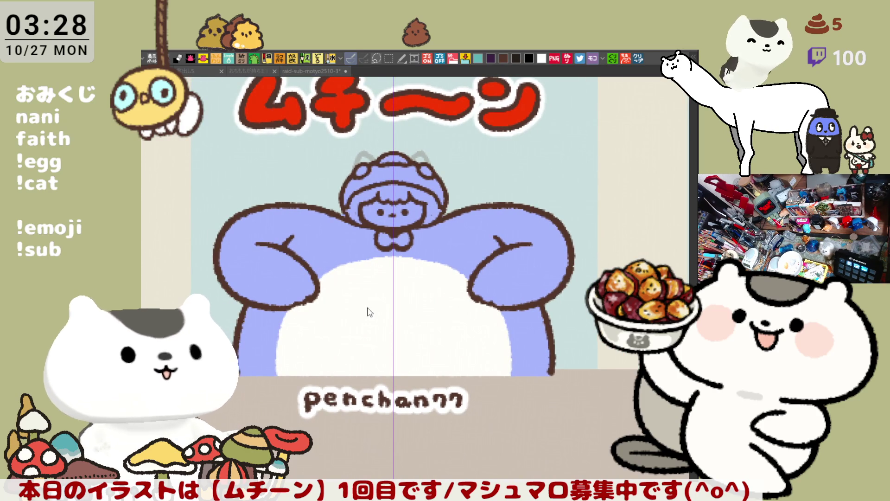
pyautogui.click(361, 307)
pyautogui.click(442, 277)
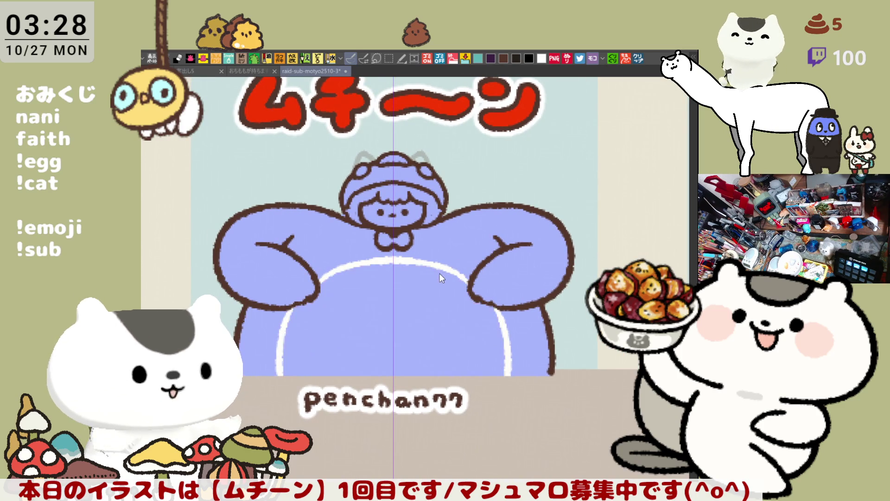
pyautogui.click(441, 273)
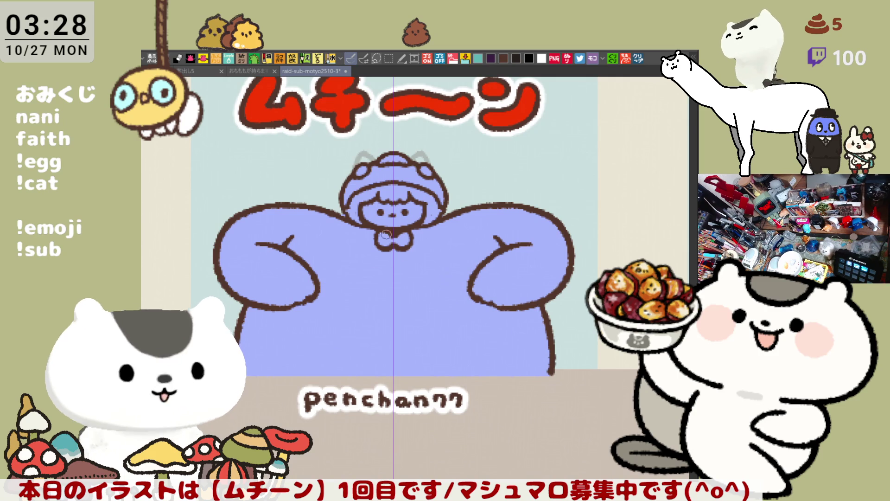
# - Redraw the symmetric belly arc from the bow down to the body's bottom
pyautogui.moveTo(375, 240)
pyautogui.mouseDown()
pyautogui.moveTo(310, 272)
pyautogui.moveTo(320, 259)
pyautogui.moveTo(379, 237)
pyautogui.mouseUp()
pyautogui.hotkey('ctrl', 'z')
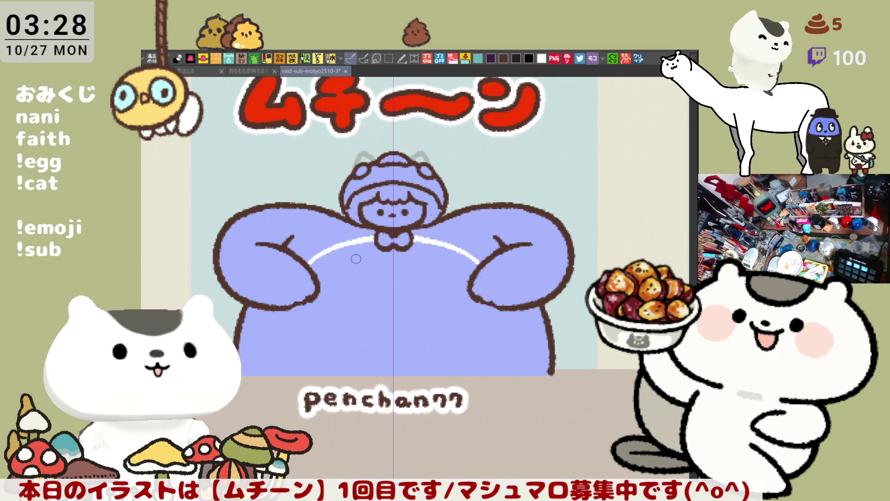
pyautogui.moveTo(281, 308); pyautogui.dragTo(263, 371)
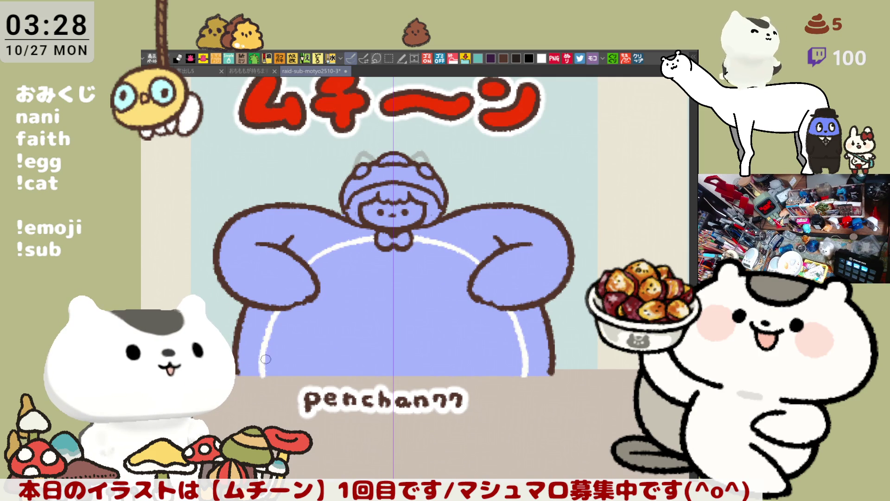
pyautogui.hotkey('ctrl', 'z')
pyautogui.hotkey('ctrl', 'z')
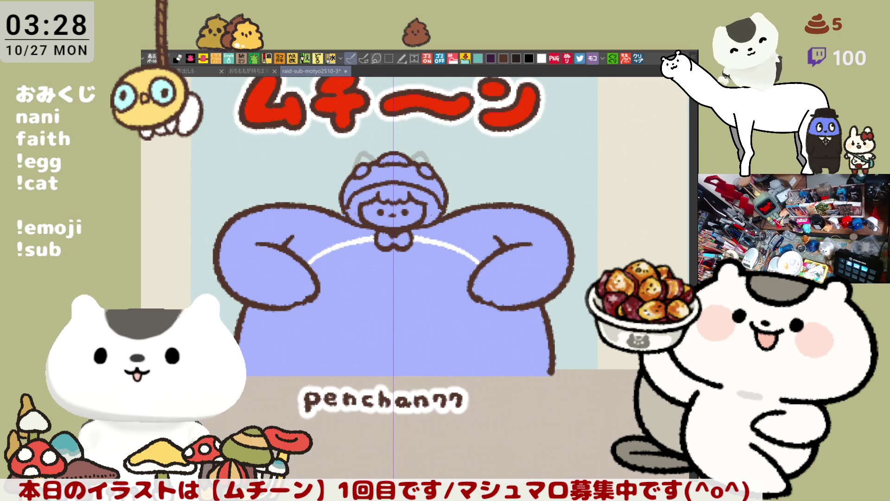
pyautogui.moveTo(275, 312); pyautogui.dragTo(265, 378)
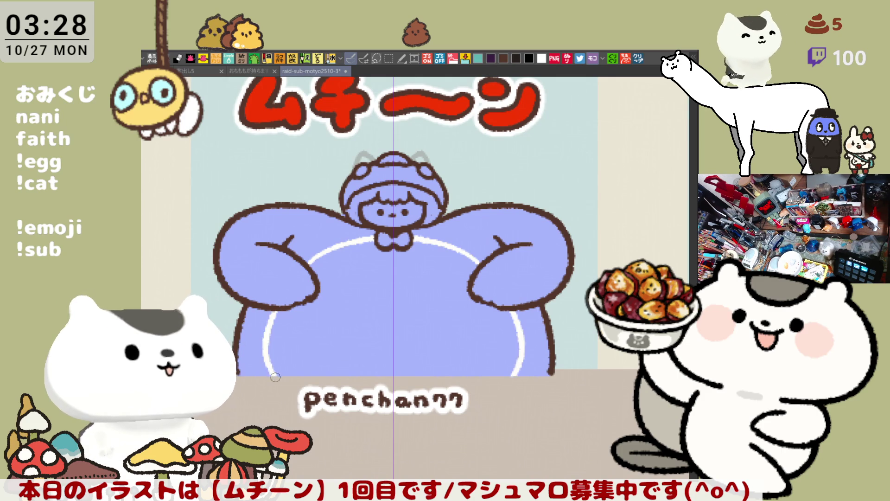
pyautogui.hotkey('ctrl', 'z')
pyautogui.moveTo(271, 308); pyautogui.dragTo(261, 384)
pyautogui.hotkey('ctrl', 'z')
pyautogui.moveTo(274, 304); pyautogui.dragTo(269, 378)
# - Fill the belly white and the bow tie pink
pyautogui.press('g')
pyautogui.click(347, 341)
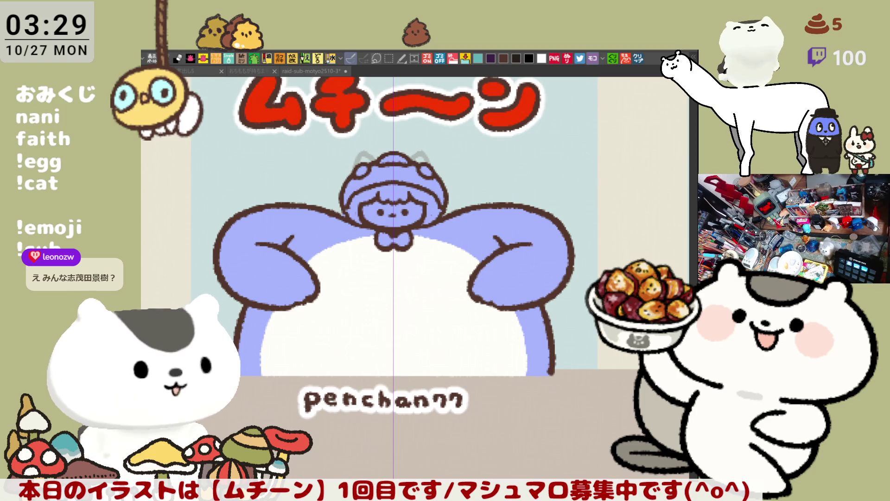
pyautogui.click(388, 237)
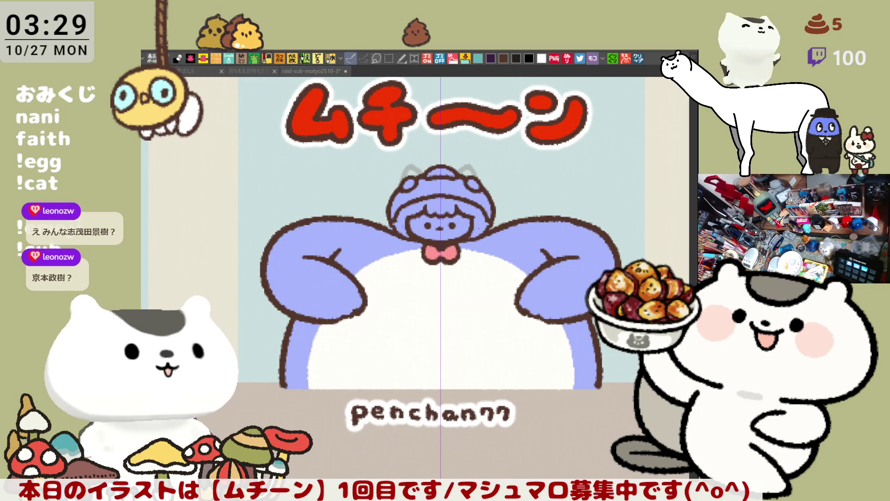
# - Fill the hair under the hood blonde and try a pink face fill
pyautogui.click(407, 214)
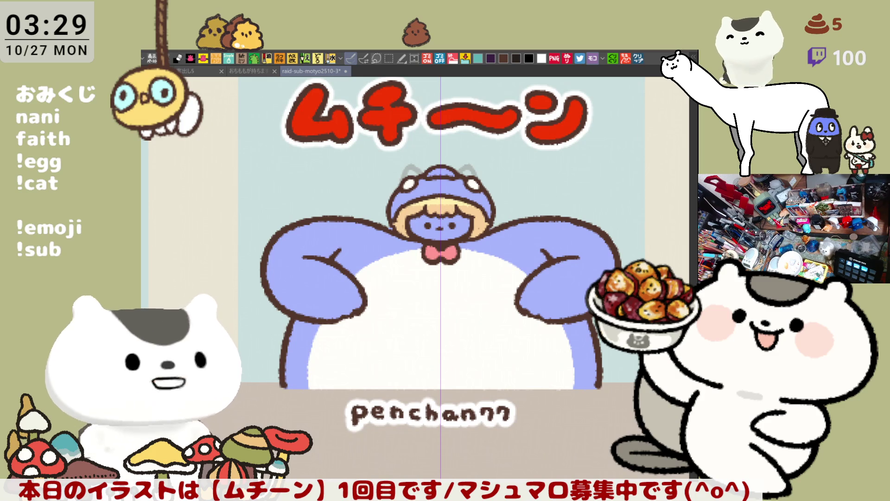
pyautogui.click(181, 182)
pyautogui.hotkey('ctrl', 'z')
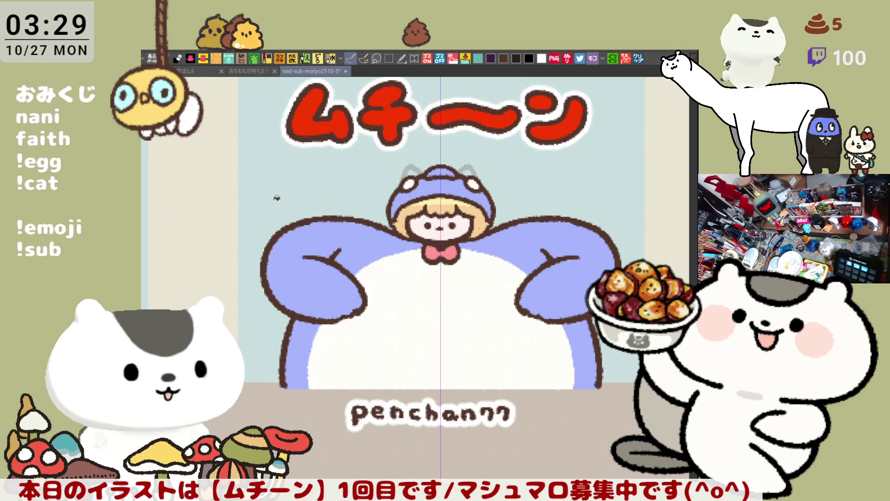
# - Dab a soft pink blush onto the chibi's cheek
pyautogui.click(411, 235)
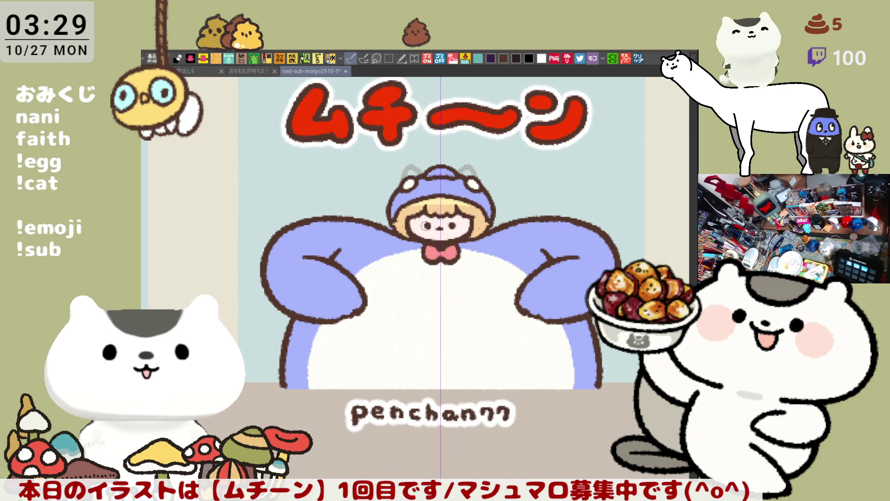
pyautogui.moveTo(418, 225); pyautogui.dragTo(424, 226)
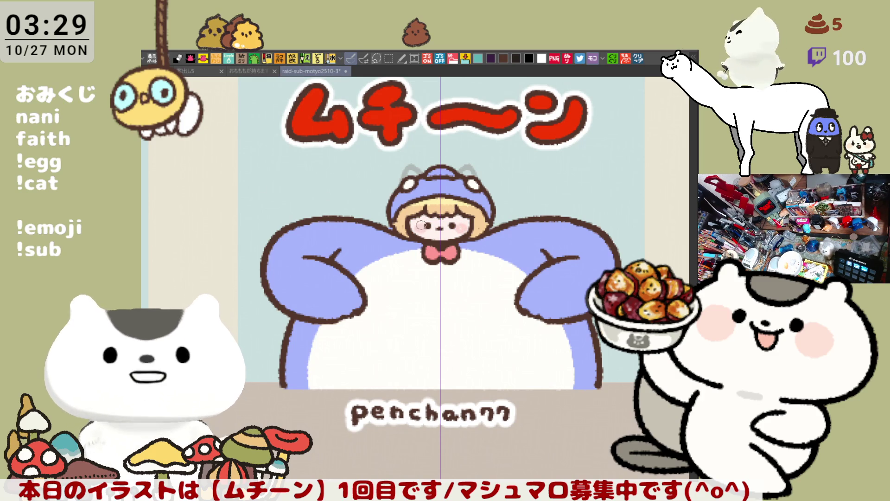
pyautogui.scroll(-2, 423, 229)
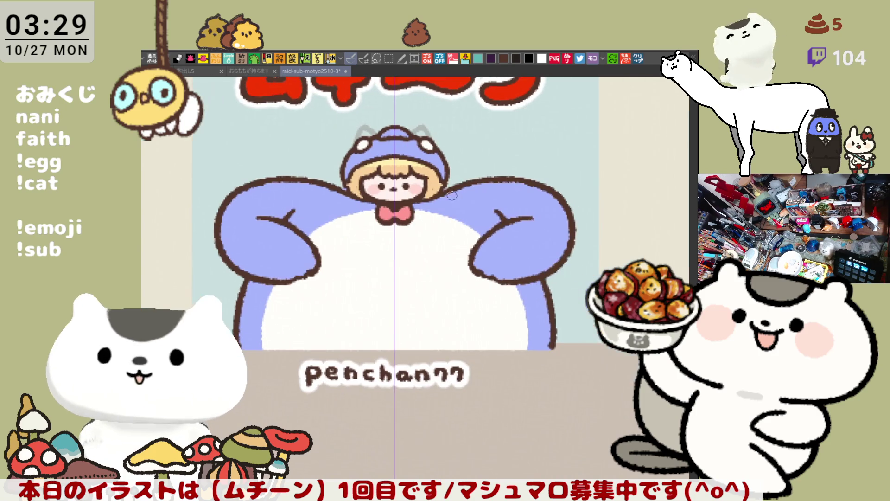
# - Retouch the lower arm and hand outlines on both arms
pyautogui.scroll(-2, 458, 241)
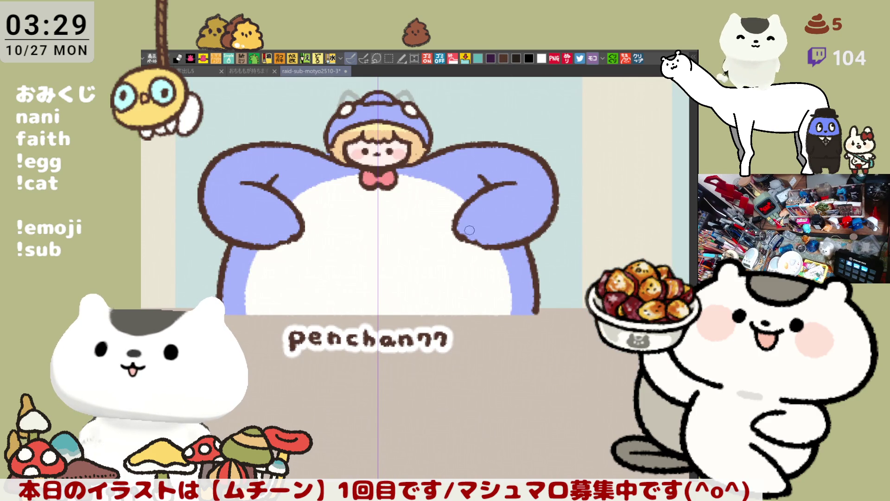
pyautogui.moveTo(464, 232)
pyautogui.mouseDown()
pyautogui.moveTo(466, 244)
pyautogui.moveTo(480, 243)
pyautogui.mouseUp()
pyautogui.hotkey('ctrl', 'z')
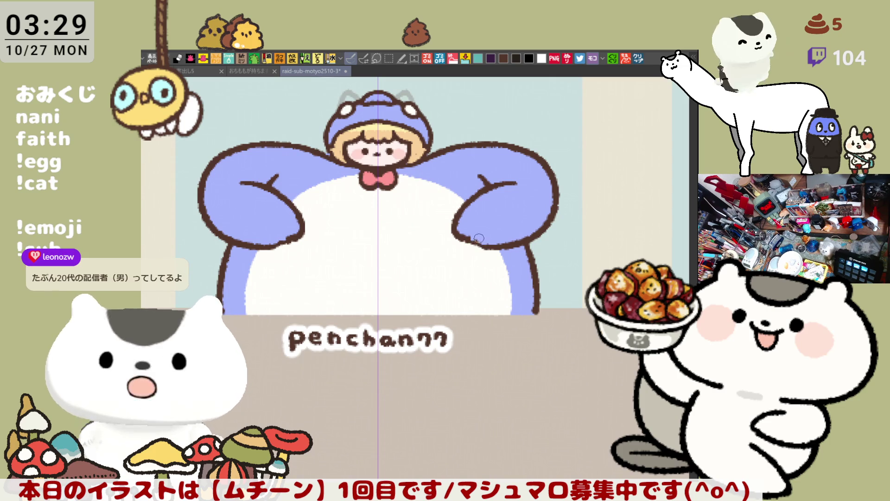
pyautogui.moveTo(467, 237); pyautogui.dragTo(501, 247)
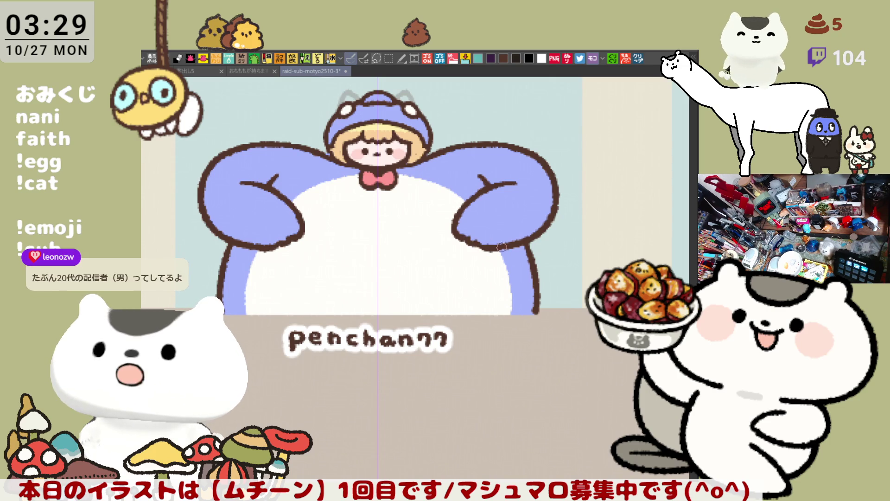
pyautogui.hotkey('ctrl', 'z')
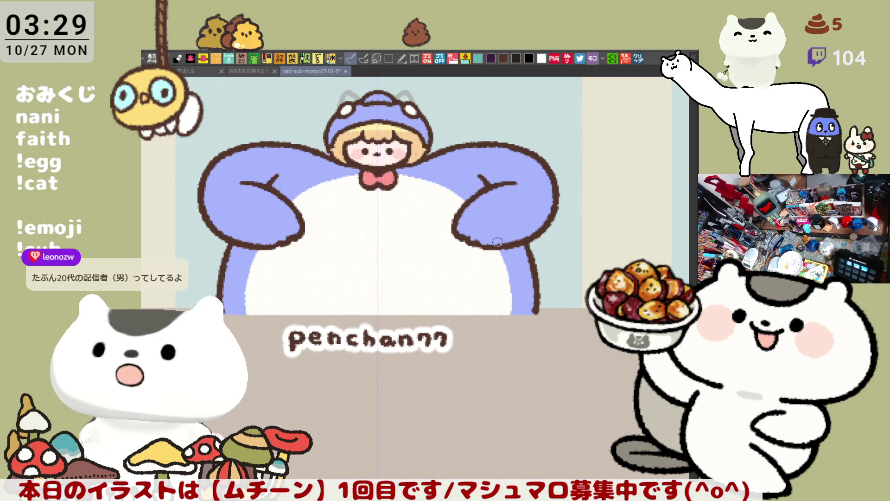
pyautogui.moveTo(513, 178)
pyautogui.mouseDown()
pyautogui.moveTo(580, 176)
pyautogui.moveTo(547, 220)
pyautogui.mouseUp()
pyautogui.hotkey('ctrl', 'z')
pyautogui.hotkey('ctrl', 'z')
pyautogui.hotkey('ctrl', 'z')
pyautogui.hotkey('ctrl', 'z')
pyautogui.hotkey('ctrl', 'z')
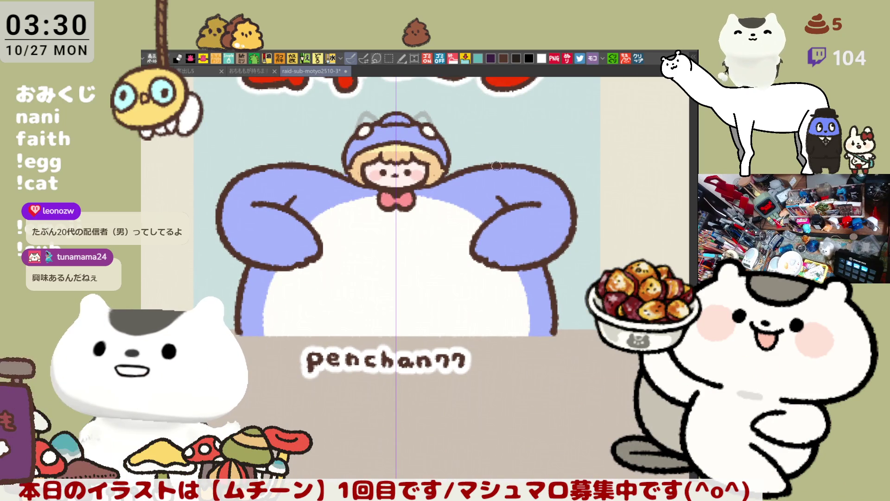
# - Redraw the shoulder outline symmetrically on both sides
pyautogui.moveTo(517, 163); pyautogui.dragTo(548, 183)
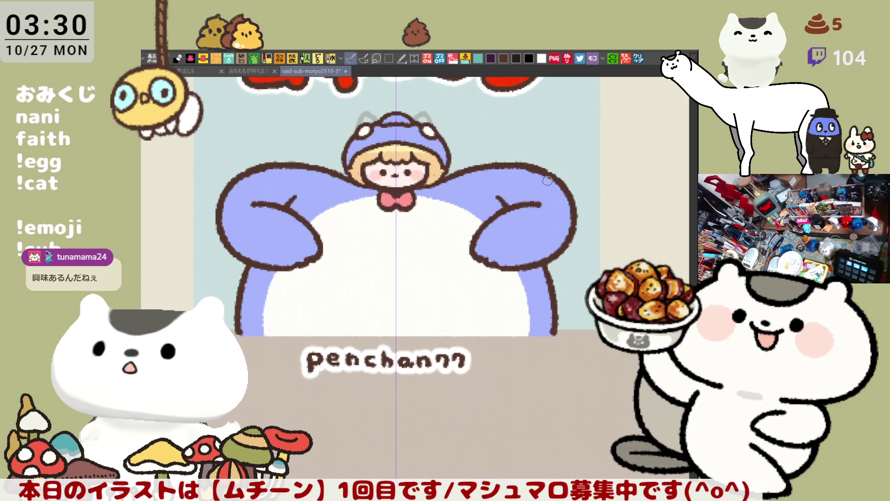
pyautogui.hotkey('ctrl', 'z')
pyautogui.scroll(-2, 524, 170)
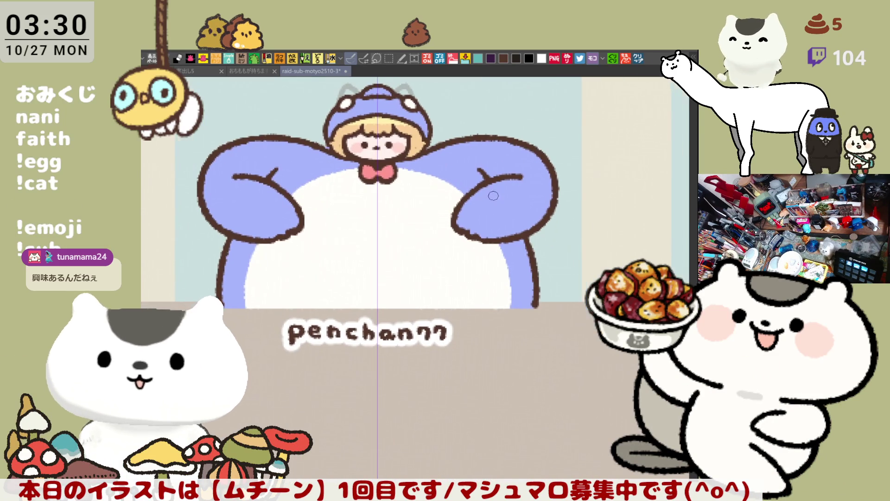
pyautogui.moveTo(218, 147); pyautogui.dragTo(272, 134)
pyautogui.hotkey('ctrl', 'z')
pyautogui.moveTo(222, 146); pyautogui.dragTo(277, 134)
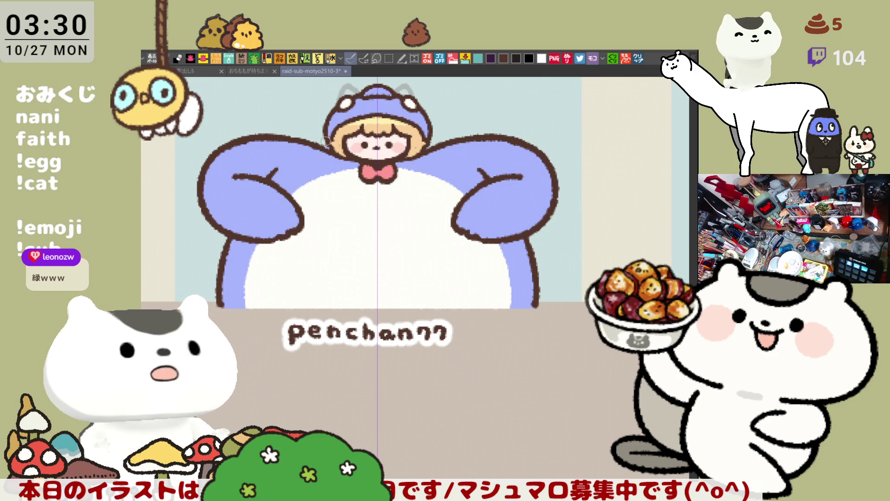
# - Recentre the figure, save the sheet and touch up the arm outline
pyautogui.scroll(1, 478, 133)
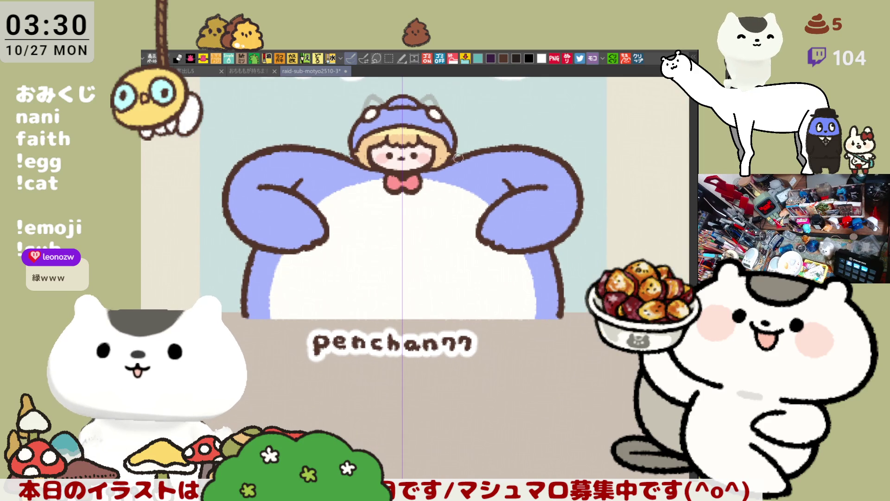
pyautogui.scroll(1, 514, 174)
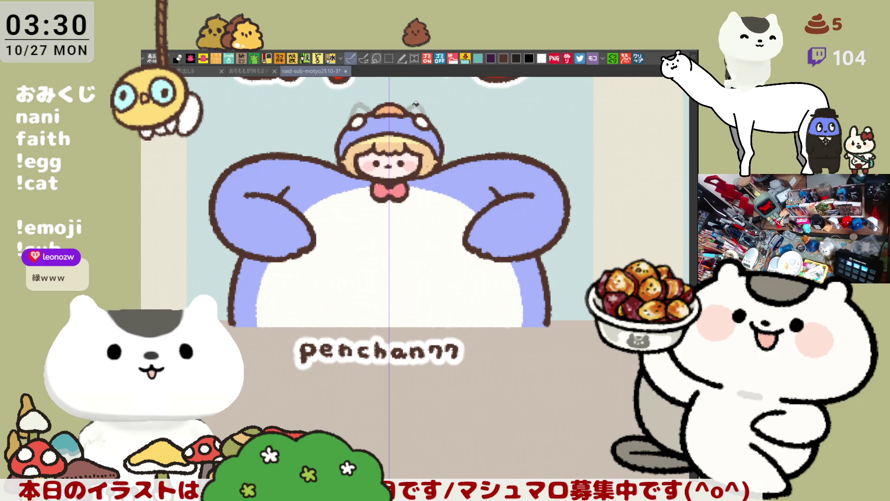
pyautogui.moveTo(351, 242)
pyautogui.mouseDown()
pyautogui.moveTo(416, 241)
pyautogui.moveTo(370, 207)
pyautogui.moveTo(378, 199)
pyautogui.mouseUp()
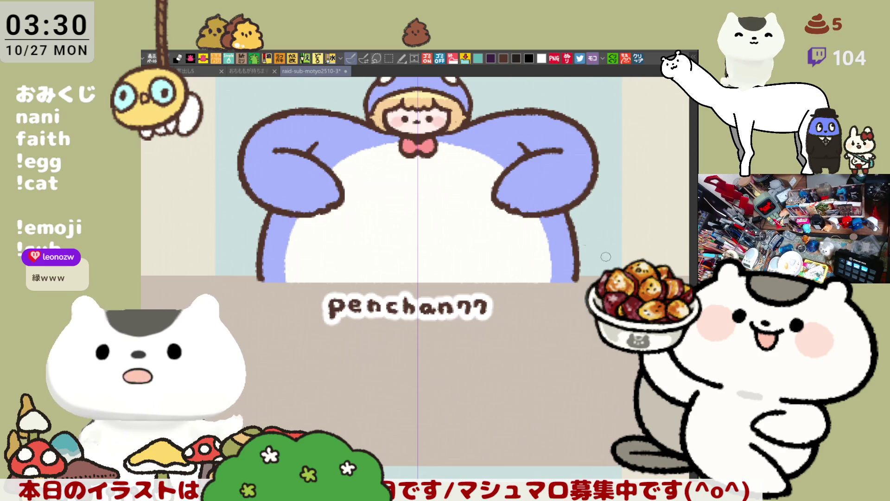
pyautogui.scroll(1, 478, 378)
pyautogui.scroll(-1, 466, 299)
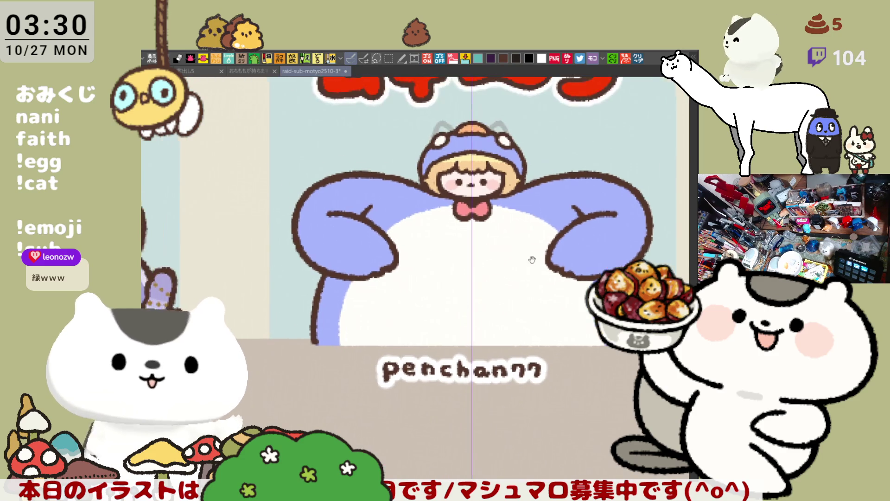
pyautogui.scroll(1, 476, 237)
pyautogui.scroll(-1, 472, 275)
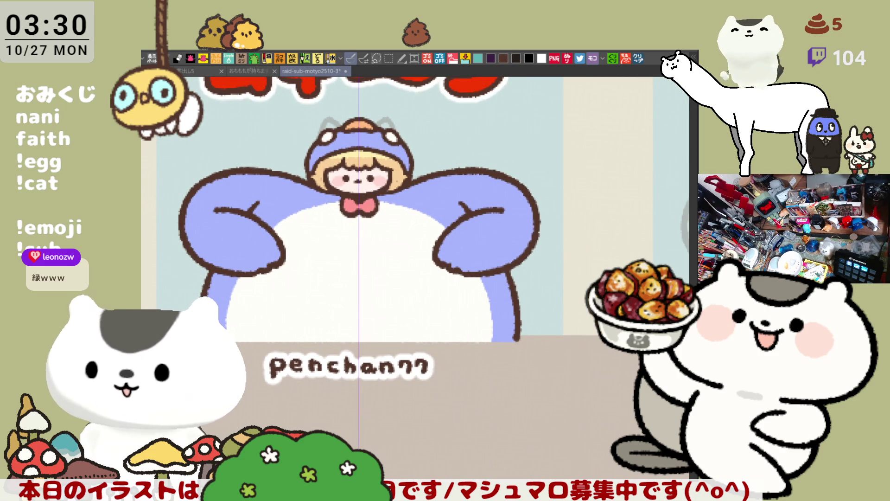
pyautogui.moveTo(411, 213); pyautogui.dragTo(459, 219)
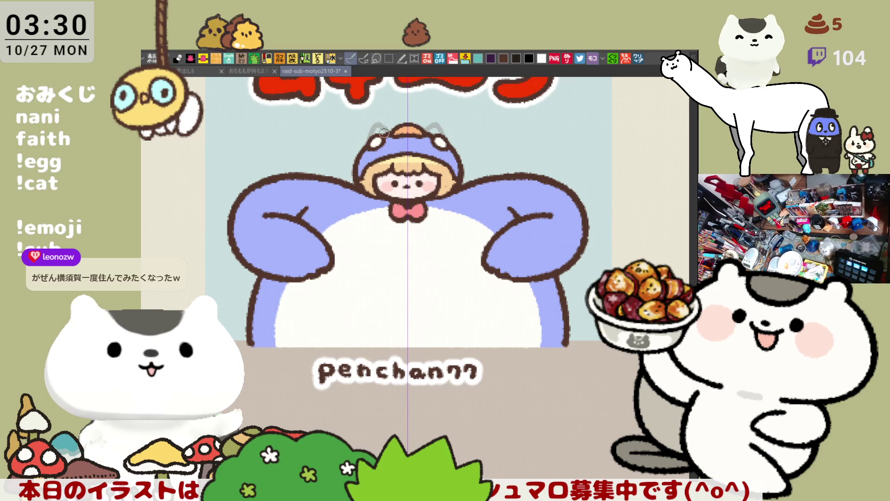
pyautogui.moveTo(423, 166); pyautogui.dragTo(361, 154)
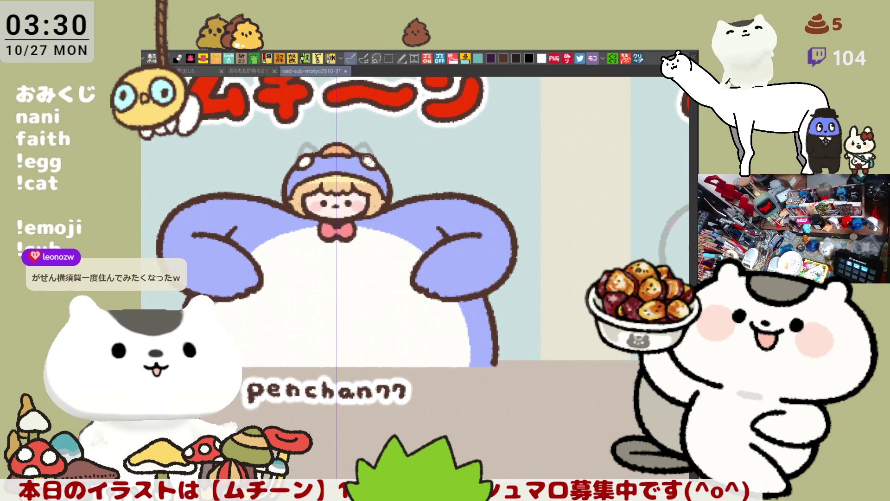
pyautogui.hotkey('ctrl', 's')
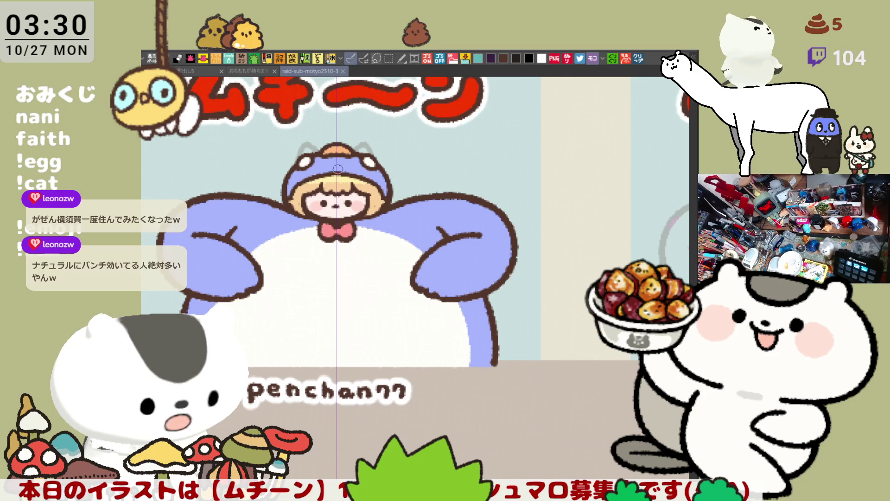
pyautogui.moveTo(465, 201); pyautogui.dragTo(483, 209)
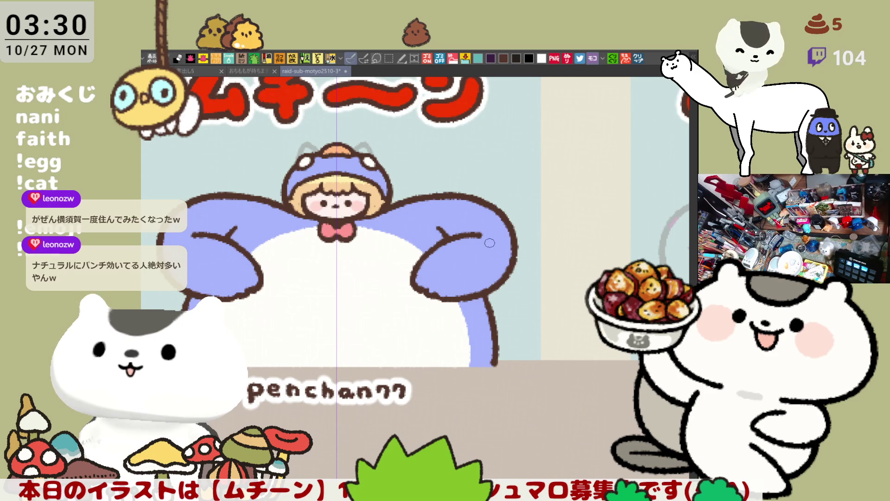
pyautogui.scroll(-4, 465, 243)
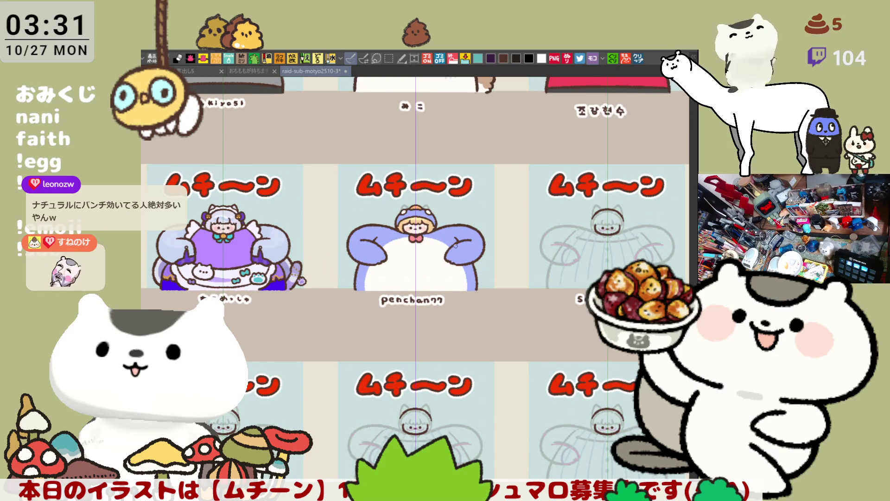
# - Zoom to the next ムチーン panel's pale sketch chibi and centre its head
pyautogui.scroll(4, 456, 245)
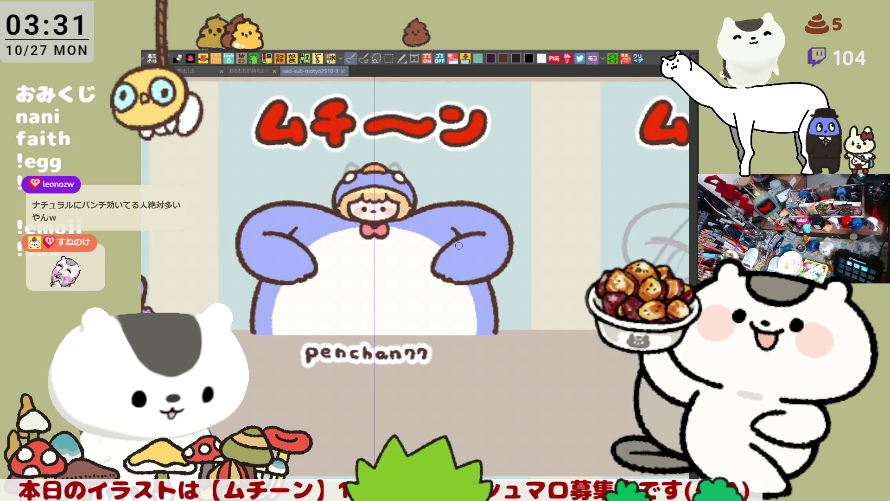
pyautogui.moveTo(624, 396)
pyautogui.mouseDown()
pyautogui.moveTo(486, 317)
pyautogui.moveTo(405, 288)
pyautogui.mouseUp()
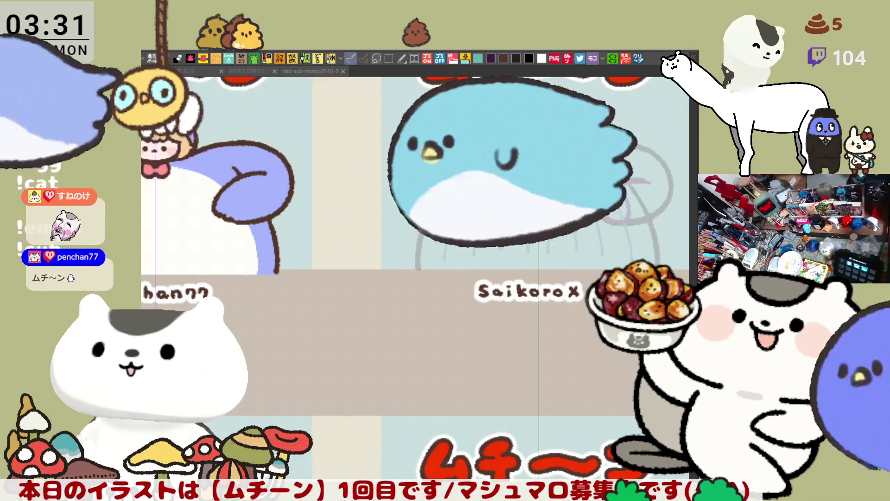
pyautogui.scroll(5, 480, 339)
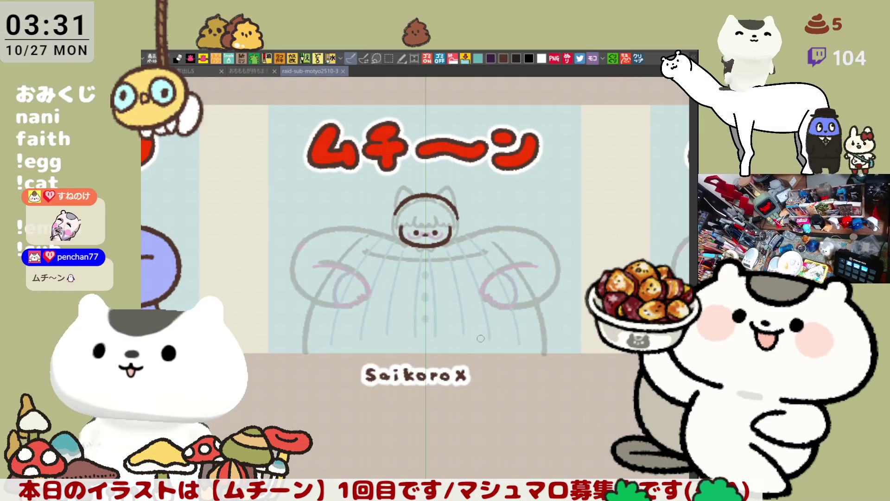
pyautogui.moveTo(480, 338); pyautogui.dragTo(540, 450)
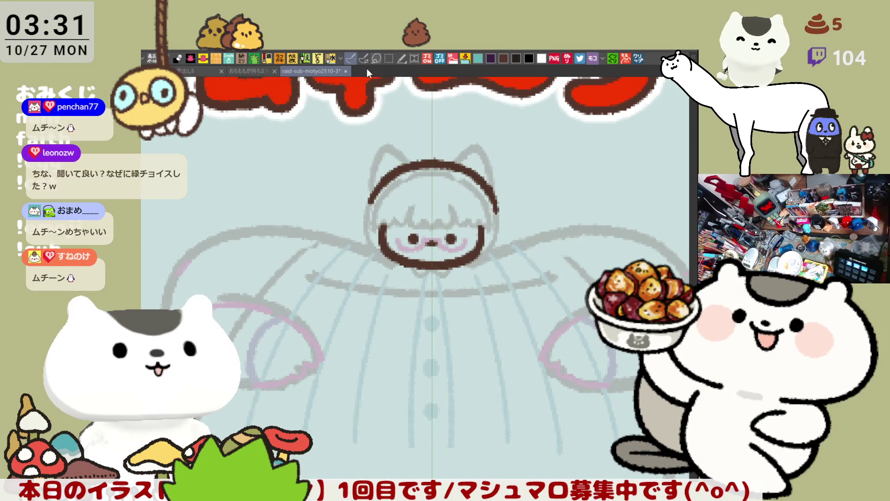
# - Centre on the chibi's head and start the brown fringe arc above the face
pyautogui.hotkey('ctrl', '2')
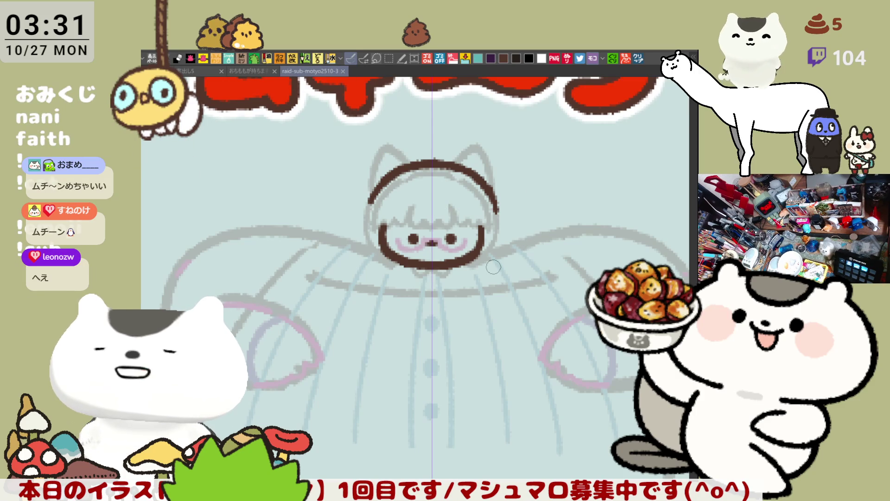
pyautogui.scroll(4, 493, 267)
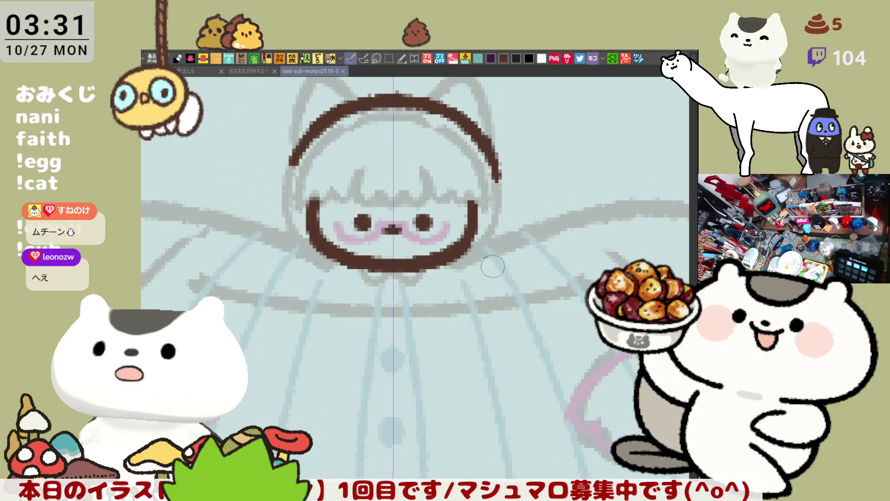
pyautogui.moveTo(458, 180); pyautogui.dragTo(479, 231)
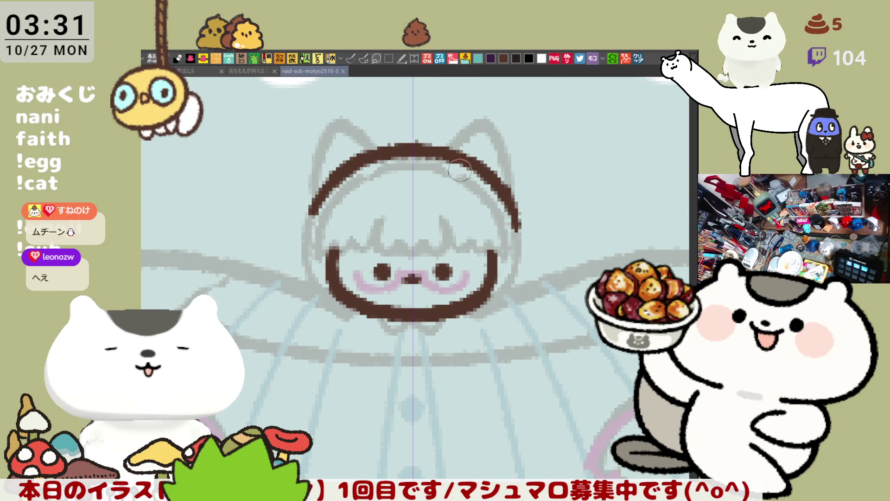
pyautogui.moveTo(380, 202)
pyautogui.mouseDown()
pyautogui.moveTo(412, 202)
pyautogui.moveTo(399, 197)
pyautogui.moveTo(424, 213)
pyautogui.moveTo(449, 210)
pyautogui.moveTo(445, 194)
pyautogui.moveTo(454, 214)
pyautogui.mouseUp()
pyautogui.hotkey('ctrl', 'z')
pyautogui.hotkey('ctrl', 'z')
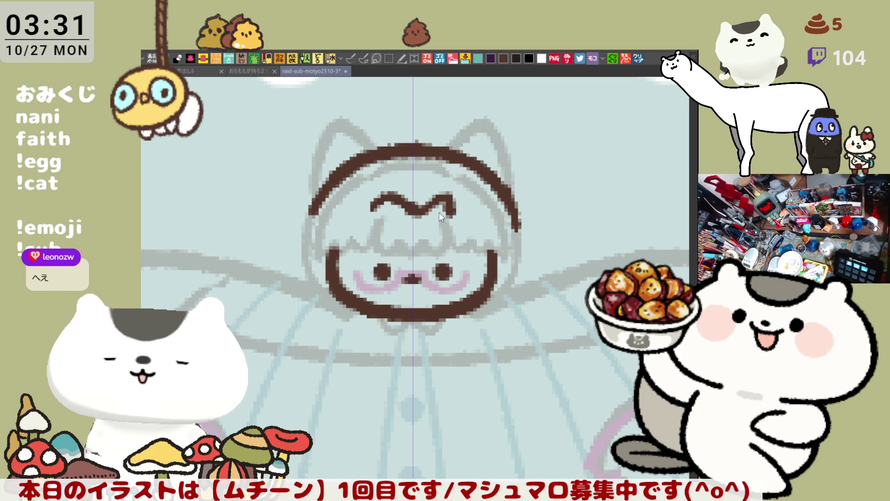
pyautogui.hotkey('ctrl', 'z')
pyautogui.moveTo(421, 213)
pyautogui.mouseDown()
pyautogui.moveTo(449, 198)
pyautogui.moveTo(436, 204)
pyautogui.moveTo(450, 214)
pyautogui.mouseUp()
pyautogui.hotkey('ctrl', 'z')
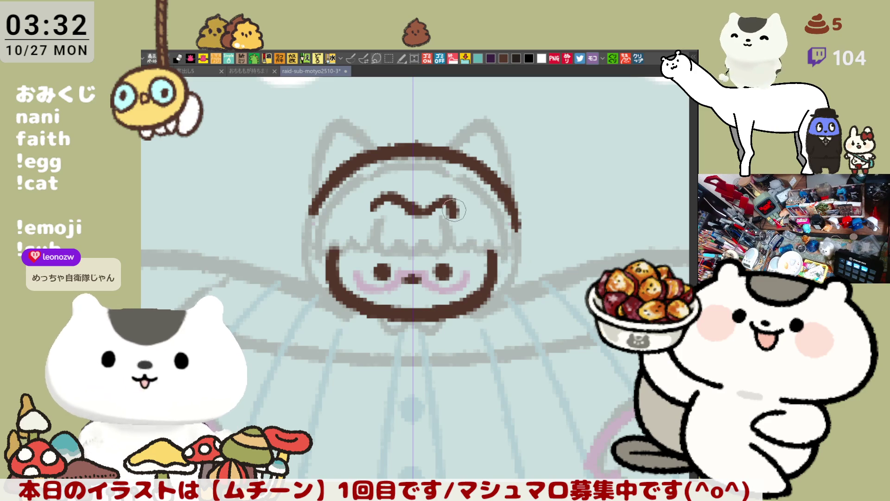
# - Draw the fringe's right end curving down to meet the face outline
pyautogui.moveTo(449, 200); pyautogui.dragTo(488, 248)
pyautogui.hotkey('ctrl', 'z')
pyautogui.moveTo(449, 200); pyautogui.dragTo(500, 270)
pyautogui.hotkey('ctrl', 'z')
pyautogui.moveTo(452, 201); pyautogui.dragTo(493, 263)
pyautogui.hotkey('ctrl', 'z')
pyautogui.moveTo(449, 200); pyautogui.dragTo(488, 262)
pyautogui.moveTo(465, 215); pyautogui.dragTo(480, 226)
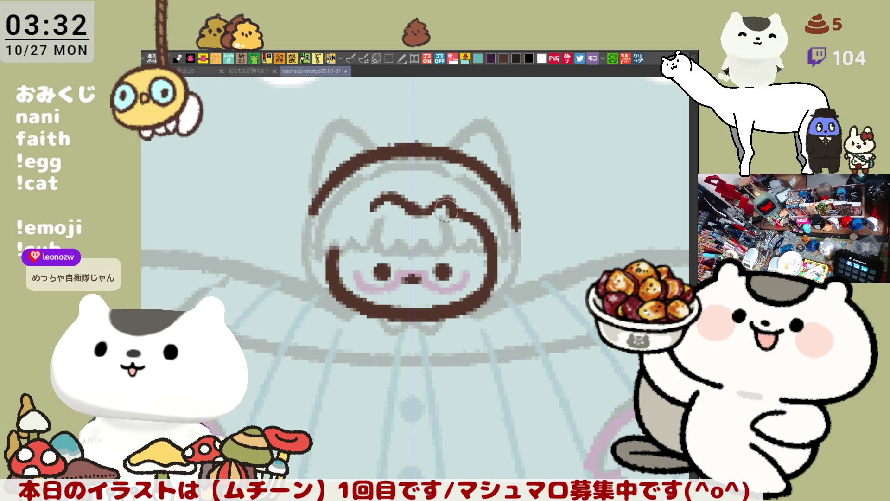
pyautogui.hotkey('ctrl', 'z')
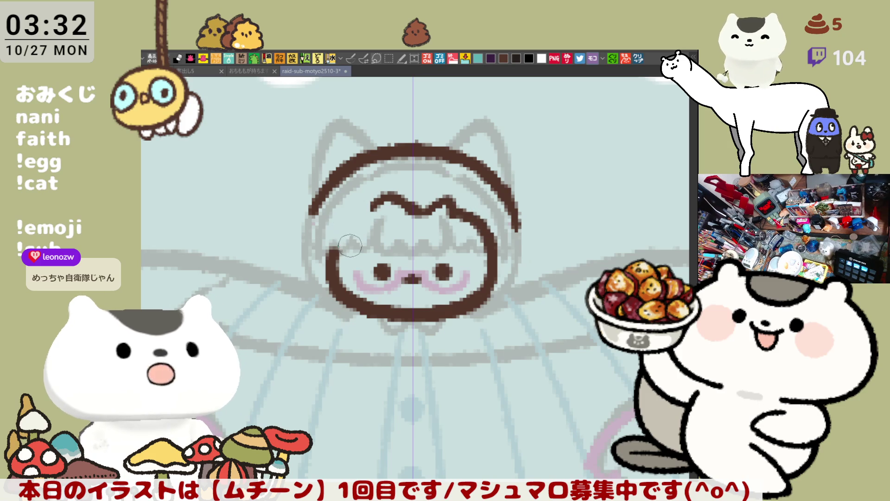
# - Draw the left fringe wave and extend the hood outline down the left side
pyautogui.moveTo(335, 238)
pyautogui.mouseDown()
pyautogui.moveTo(353, 246)
pyautogui.moveTo(378, 199)
pyautogui.moveTo(363, 230)
pyautogui.moveTo(378, 200)
pyautogui.moveTo(368, 241)
pyautogui.moveTo(390, 213)
pyautogui.moveTo(380, 201)
pyautogui.moveTo(397, 207)
pyautogui.mouseUp()
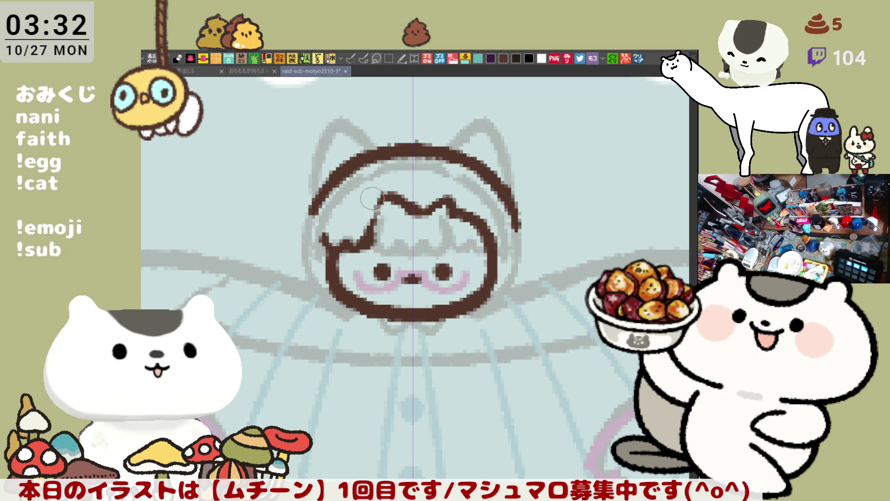
pyautogui.moveTo(366, 204)
pyautogui.mouseDown()
pyautogui.moveTo(376, 218)
pyautogui.moveTo(385, 214)
pyautogui.moveTo(371, 223)
pyautogui.moveTo(324, 211)
pyautogui.moveTo(317, 218)
pyautogui.moveTo(313, 201)
pyautogui.mouseUp()
pyautogui.press('e')
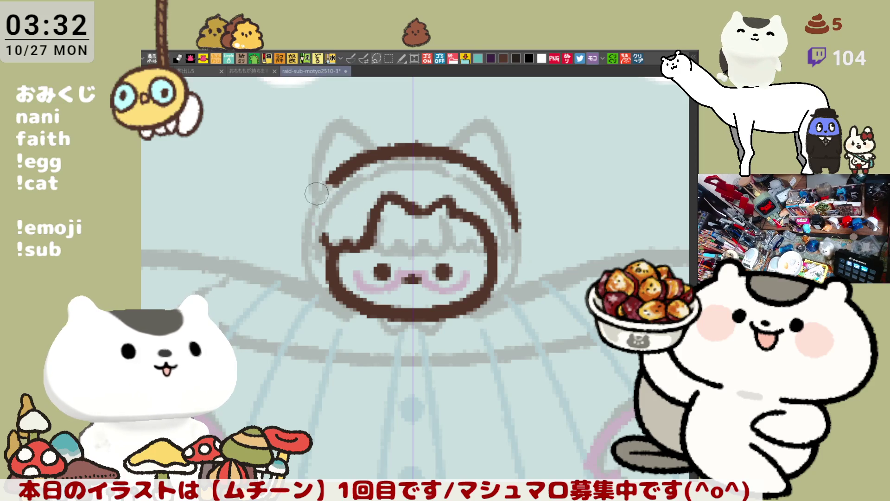
pyautogui.moveTo(336, 174); pyautogui.dragTo(312, 251)
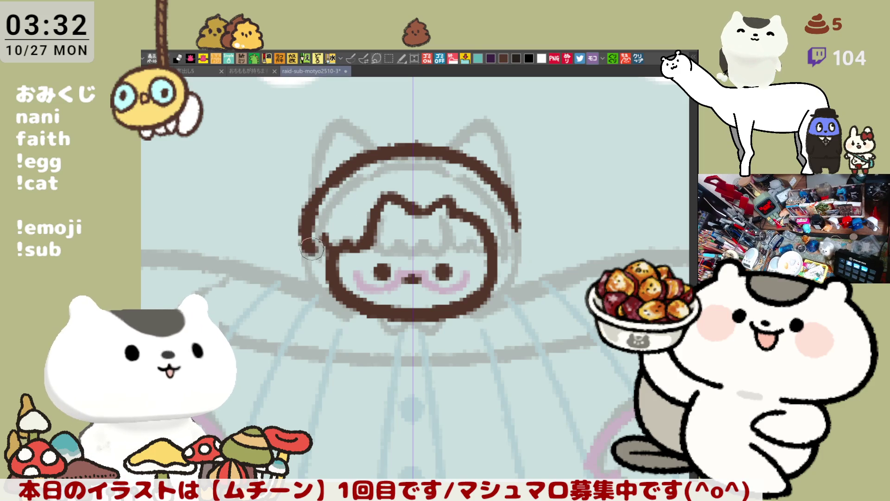
pyautogui.hotkey('ctrl', 'z')
pyautogui.moveTo(337, 172)
pyautogui.mouseDown()
pyautogui.moveTo(304, 208)
pyautogui.moveTo(308, 260)
pyautogui.mouseUp()
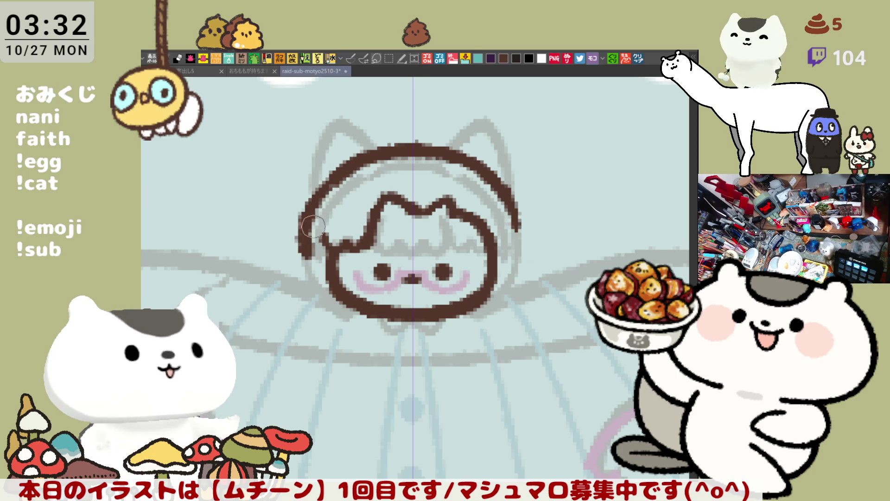
pyautogui.hotkey('ctrl', 'z')
pyautogui.moveTo(336, 172); pyautogui.dragTo(309, 250)
pyautogui.hotkey('ctrl', 'z')
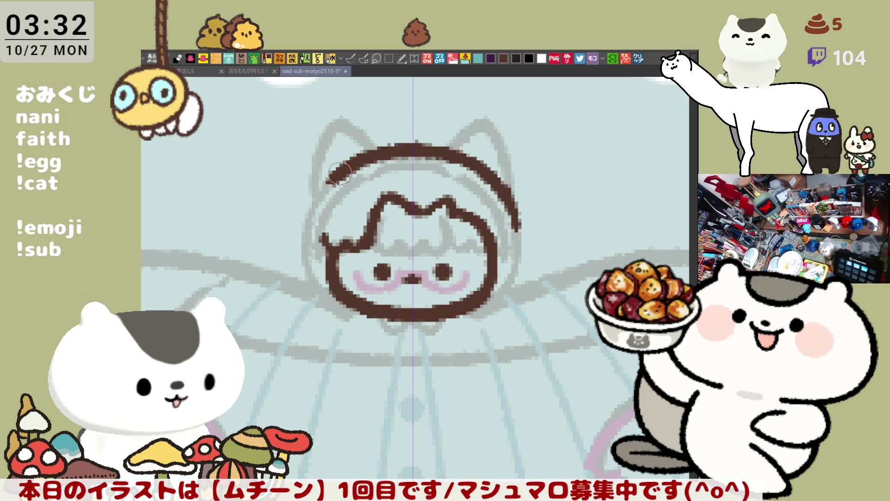
pyautogui.moveTo(338, 171); pyautogui.dragTo(310, 240)
pyautogui.hotkey('ctrl', 'z')
pyautogui.moveTo(337, 171); pyautogui.dragTo(309, 257)
pyautogui.hotkey('ctrl', 'z')
pyautogui.moveTo(336, 173); pyautogui.dragTo(307, 259)
pyautogui.hotkey('ctrl', 'z')
pyautogui.moveTo(338, 171)
pyautogui.mouseDown()
pyautogui.moveTo(307, 259)
pyautogui.moveTo(332, 273)
pyautogui.moveTo(330, 281)
pyautogui.moveTo(332, 244)
pyautogui.mouseUp()
pyautogui.hotkey('ctrl', 'z')
pyautogui.hotkey('ctrl', 'z')
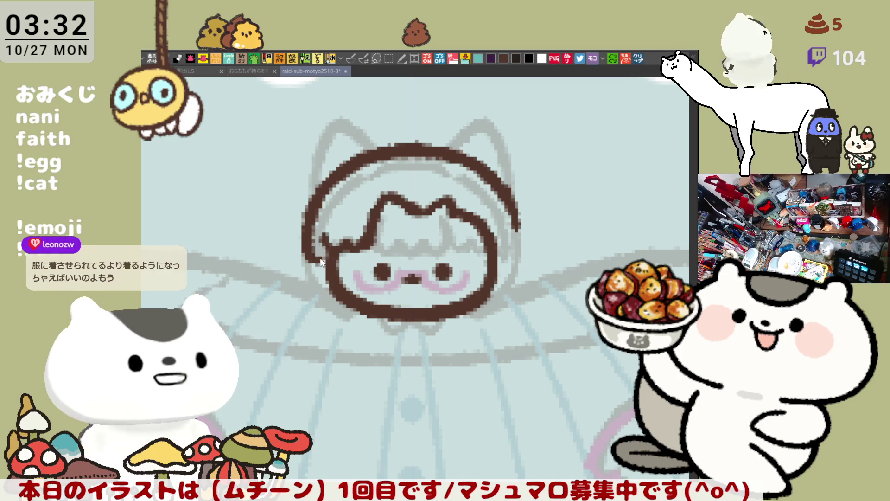
# - Thicken the lower-left hood outline
pyautogui.moveTo(304, 223); pyautogui.dragTo(316, 254)
pyautogui.hotkey('ctrl', 'z')
pyautogui.moveTo(306, 195); pyautogui.dragTo(309, 271)
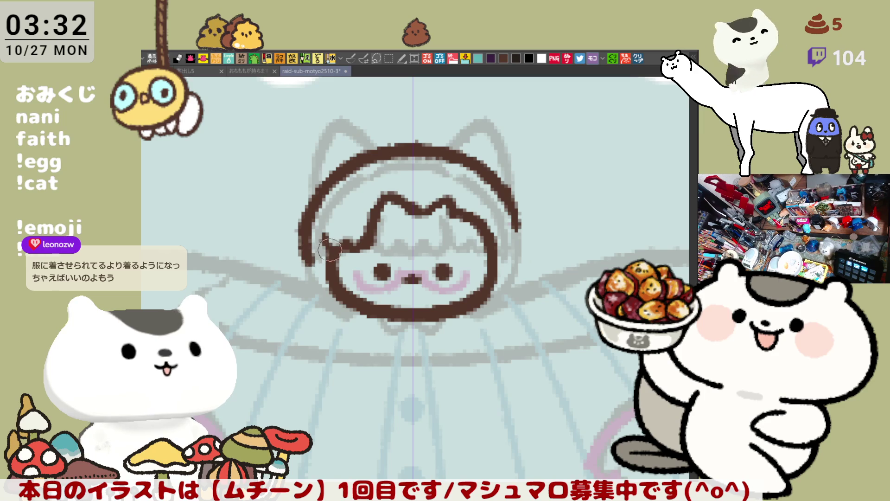
pyautogui.hotkey('ctrl', 'z')
pyautogui.moveTo(307, 204); pyautogui.dragTo(309, 265)
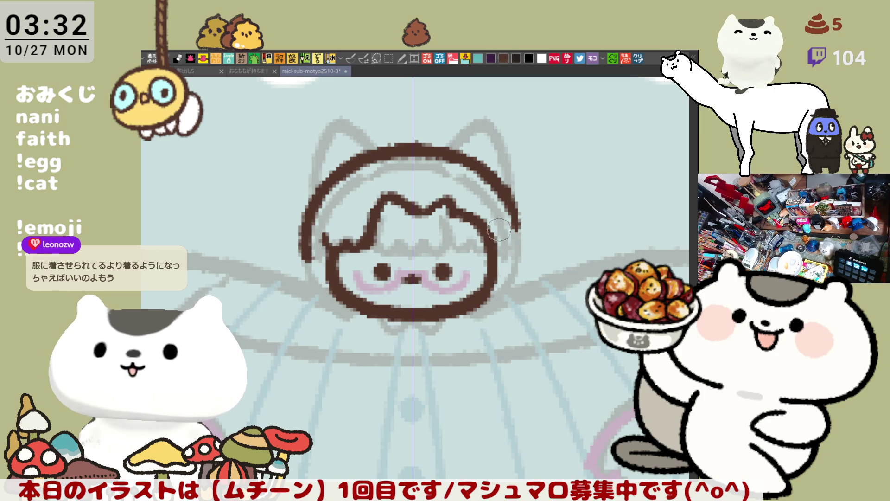
# - Extend the hood's right-side outline down toward the face
pyautogui.moveTo(508, 241); pyautogui.dragTo(459, 200)
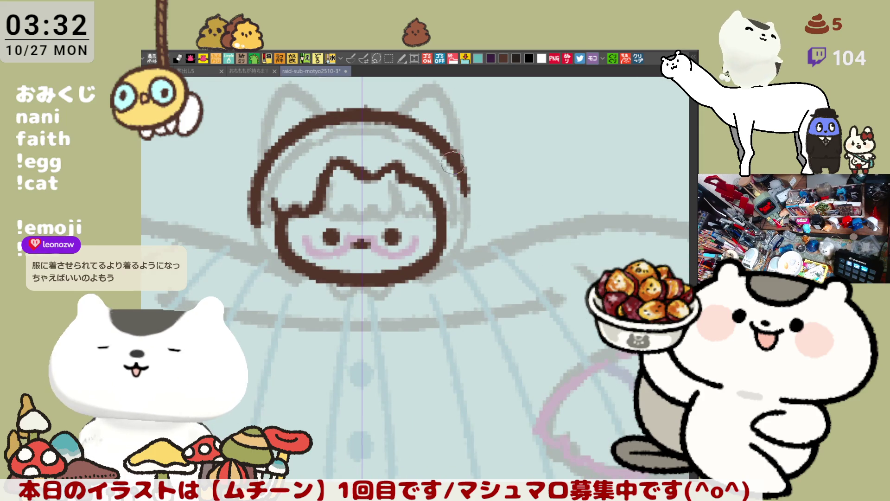
pyautogui.moveTo(447, 158); pyautogui.dragTo(463, 225)
pyautogui.moveTo(462, 177); pyautogui.dragTo(463, 225)
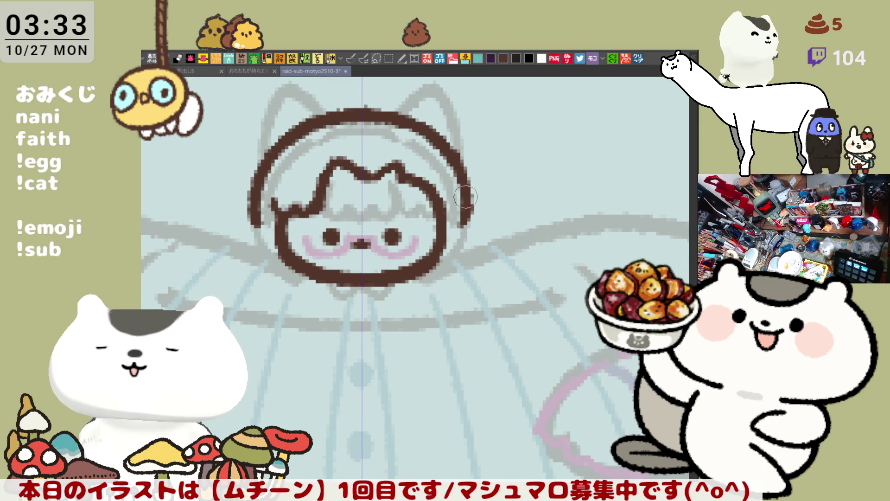
pyautogui.hotkey('ctrl', 'z')
pyautogui.moveTo(449, 155); pyautogui.dragTo(462, 214)
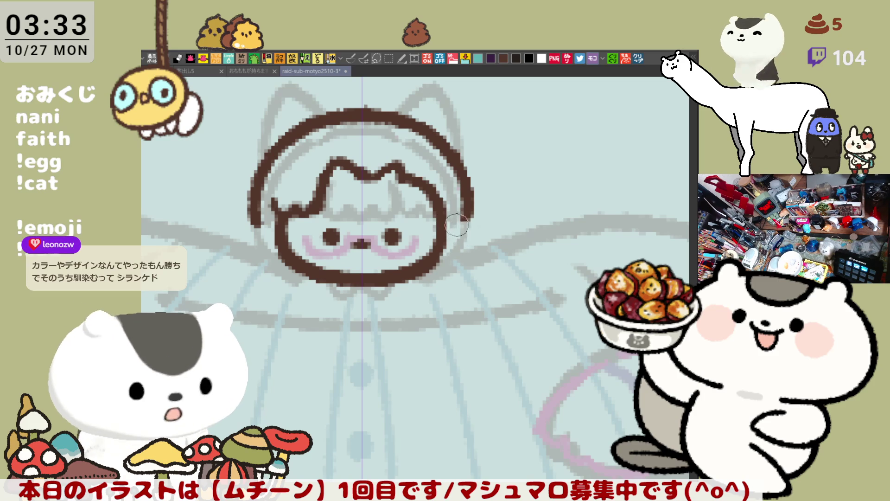
# - Add small curved bumps on the face's right and left edges
pyautogui.moveTo(460, 221); pyautogui.dragTo(443, 253)
pyautogui.hotkey('ctrl', 'z')
pyautogui.moveTo(458, 222); pyautogui.dragTo(442, 253)
pyautogui.hotkey('ctrl', 'z')
pyautogui.moveTo(458, 221); pyautogui.dragTo(443, 254)
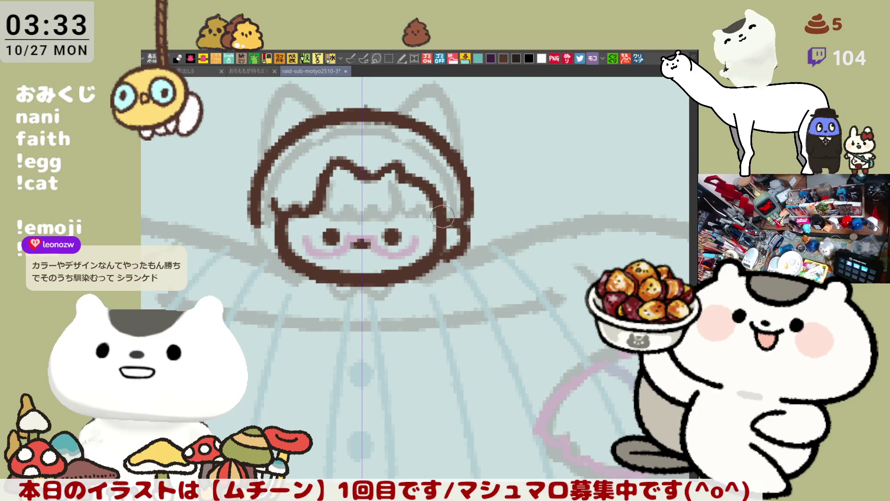
pyautogui.moveTo(274, 210); pyautogui.dragTo(279, 248)
pyautogui.hotkey('ctrl', 'z')
pyautogui.moveTo(272, 210)
pyautogui.mouseDown()
pyautogui.moveTo(269, 234)
pyautogui.moveTo(279, 239)
pyautogui.moveTo(280, 259)
pyautogui.moveTo(268, 223)
pyautogui.moveTo(279, 253)
pyautogui.mouseUp()
pyautogui.hotkey('ctrl', 'z')
pyautogui.hotkey('ctrl', 'z')
pyautogui.hotkey('ctrl', 'z')
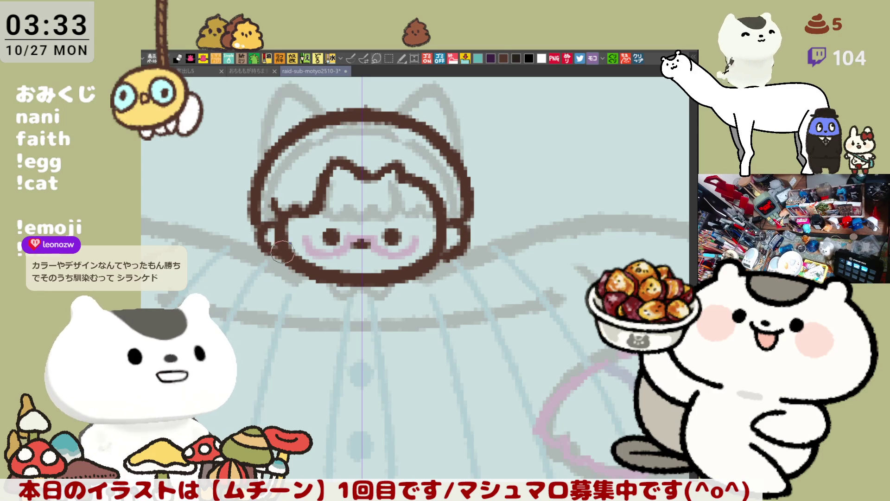
pyautogui.moveTo(264, 221)
pyautogui.mouseDown()
pyautogui.moveTo(276, 227)
pyautogui.moveTo(278, 254)
pyautogui.mouseUp()
pyautogui.hotkey('ctrl', 'z')
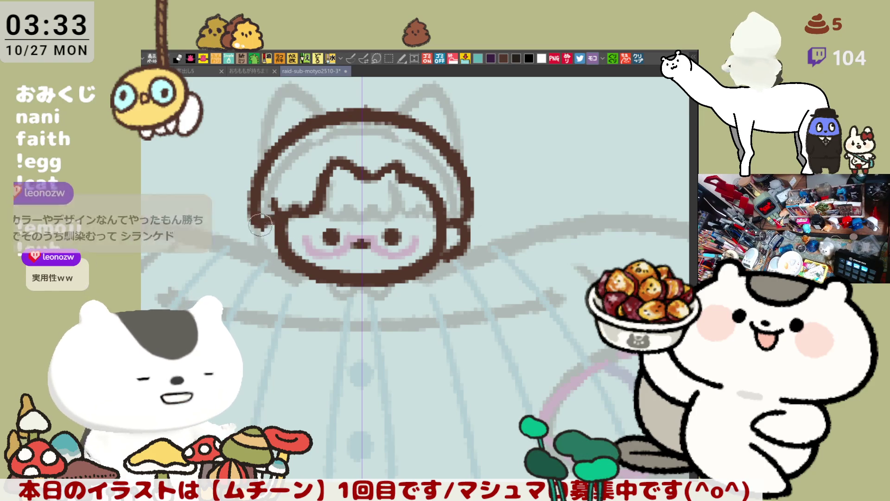
# - Draw a round brown bun over the hood's right ear and darken the outline beneath it
pyautogui.moveTo(476, 237)
pyautogui.mouseDown()
pyautogui.moveTo(418, 200)
pyautogui.moveTo(453, 218)
pyautogui.mouseUp()
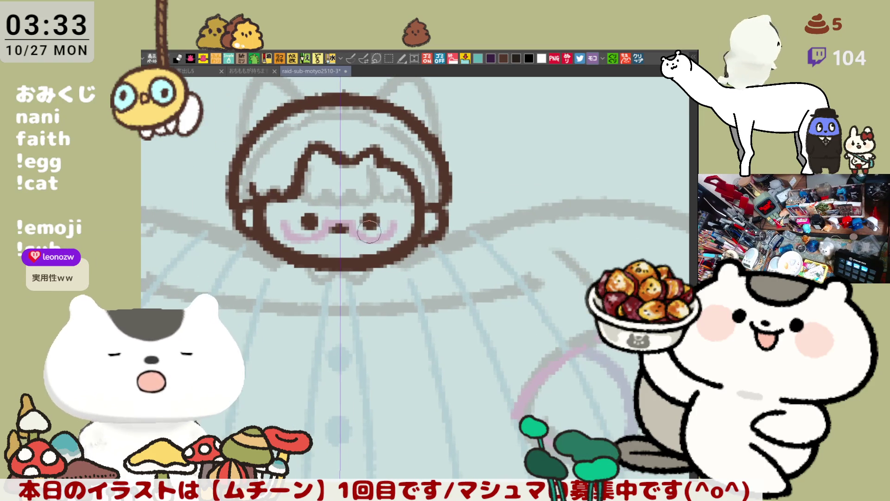
pyautogui.moveTo(245, 204); pyautogui.dragTo(260, 238)
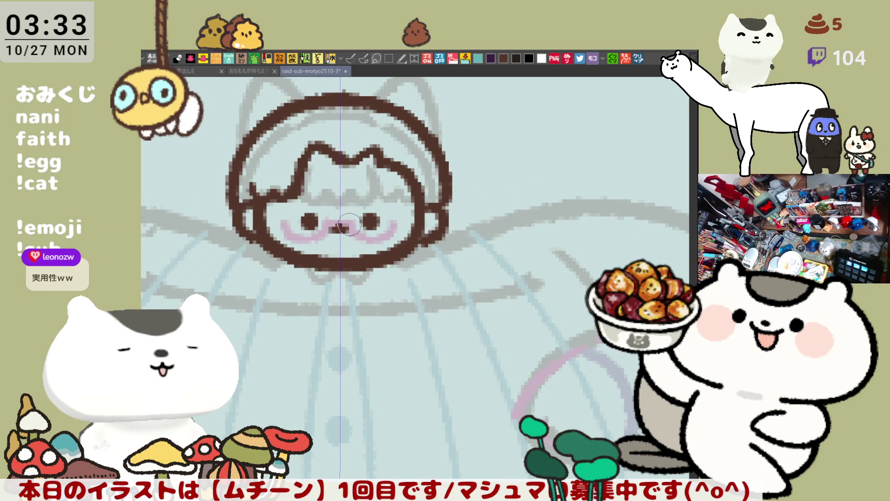
pyautogui.moveTo(372, 189); pyautogui.dragTo(447, 222)
pyautogui.moveTo(438, 118); pyautogui.dragTo(402, 164)
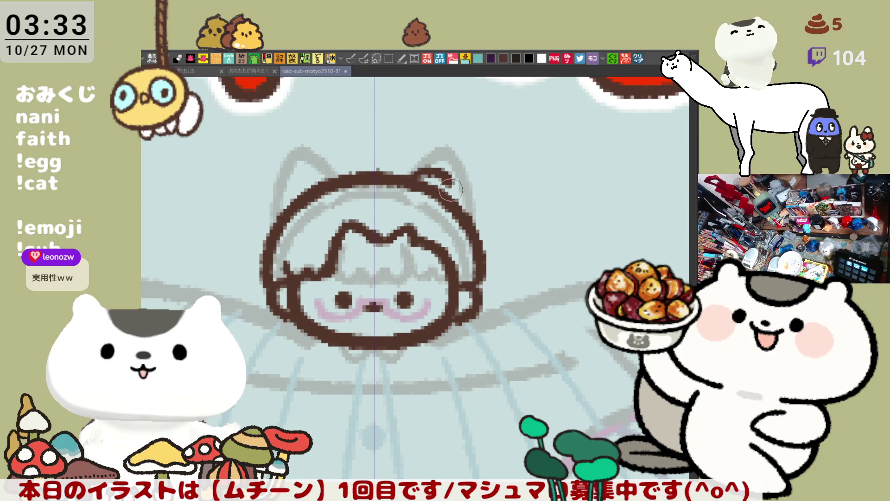
pyautogui.moveTo(432, 184); pyautogui.dragTo(462, 197)
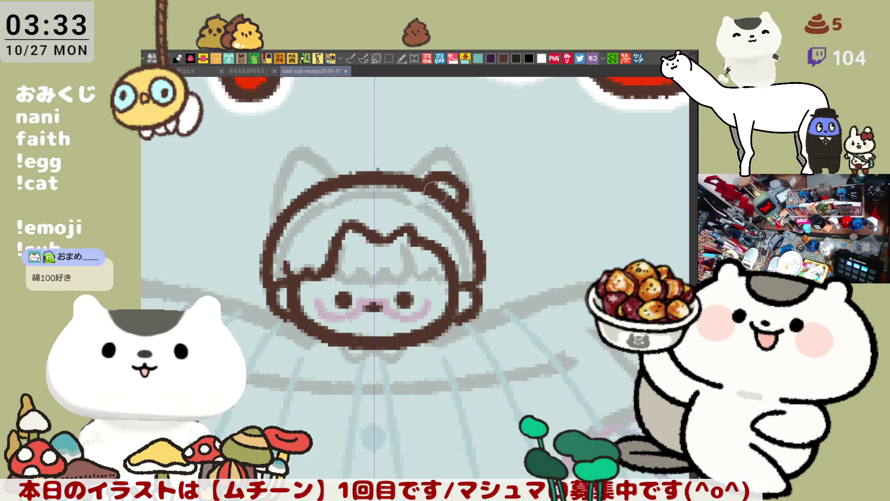
pyautogui.moveTo(463, 210); pyautogui.dragTo(476, 292)
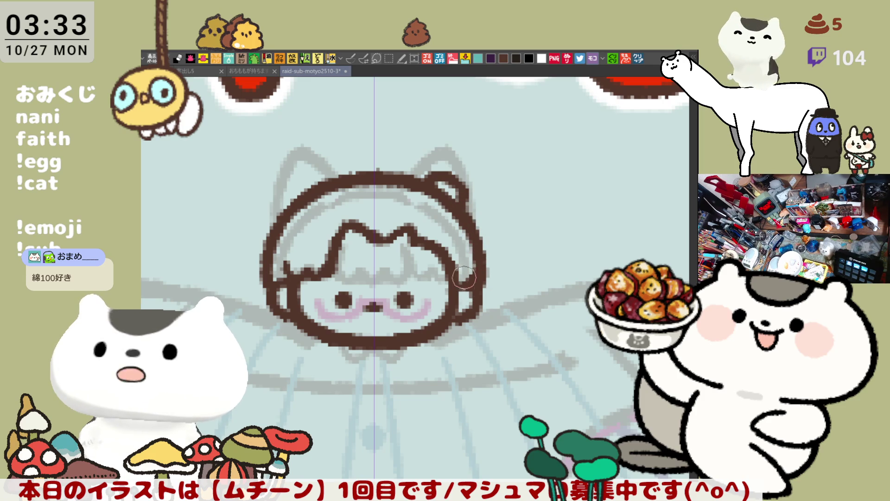
# - Add a small curled tip on top of the brown bun
pyautogui.moveTo(481, 242); pyautogui.dragTo(492, 237)
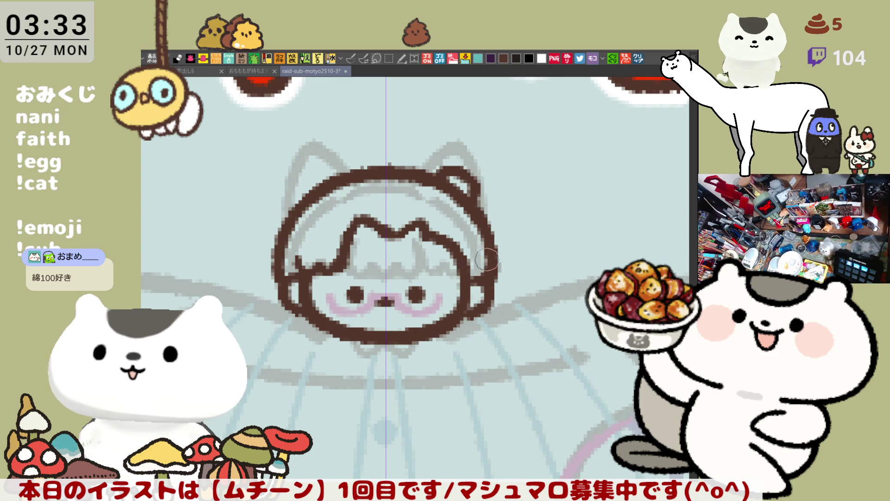
pyautogui.moveTo(456, 172)
pyautogui.mouseDown()
pyautogui.moveTo(470, 148)
pyautogui.moveTo(482, 157)
pyautogui.moveTo(464, 146)
pyautogui.moveTo(500, 167)
pyautogui.moveTo(486, 200)
pyautogui.mouseUp()
pyautogui.hotkey('ctrl', 'z')
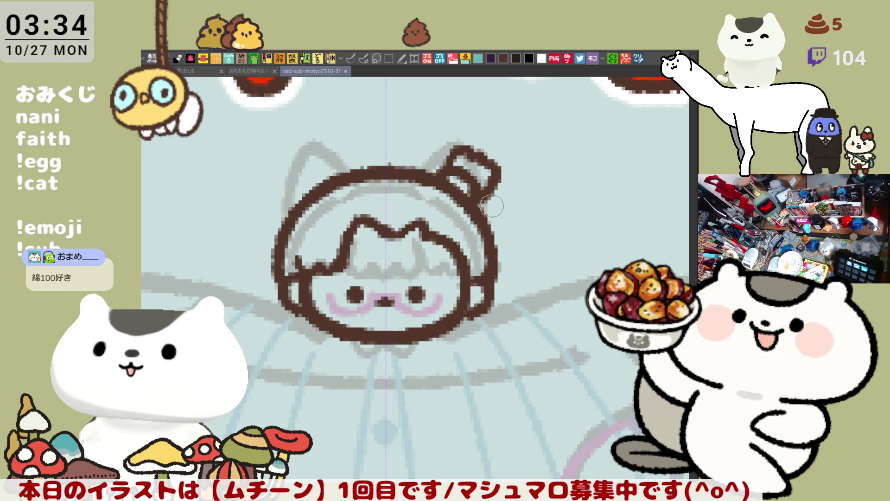
pyautogui.scroll(-5, 492, 255)
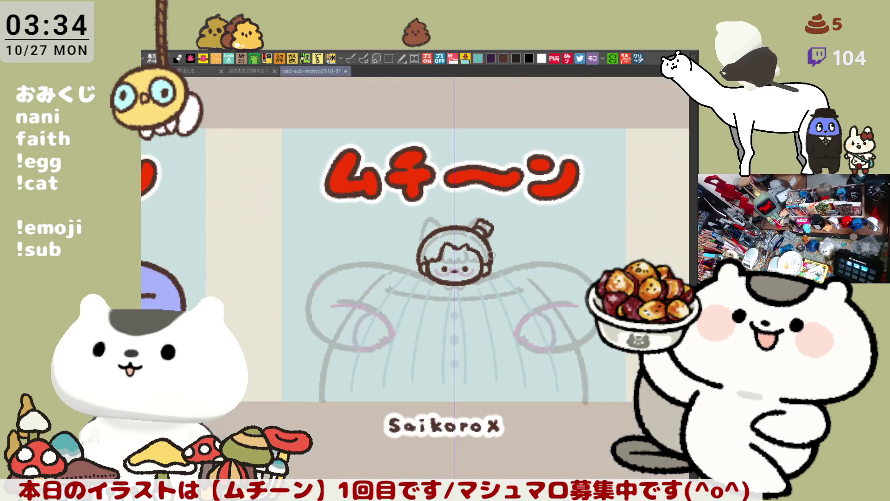
# - Erase the lower-right part of the head outline and frame the head under the ムチーン title
pyautogui.scroll(1, 489, 254)
pyautogui.scroll(3, 464, 241)
pyautogui.moveTo(507, 315)
pyautogui.mouseDown()
pyautogui.moveTo(522, 274)
pyautogui.moveTo(533, 287)
pyautogui.moveTo(529, 307)
pyautogui.moveTo(512, 313)
pyautogui.moveTo(578, 275)
pyautogui.mouseUp()
pyautogui.scroll(-5, 470, 333)
pyautogui.moveTo(442, 271)
pyautogui.mouseDown()
pyautogui.moveTo(441, 331)
pyautogui.moveTo(374, 263)
pyautogui.mouseUp()
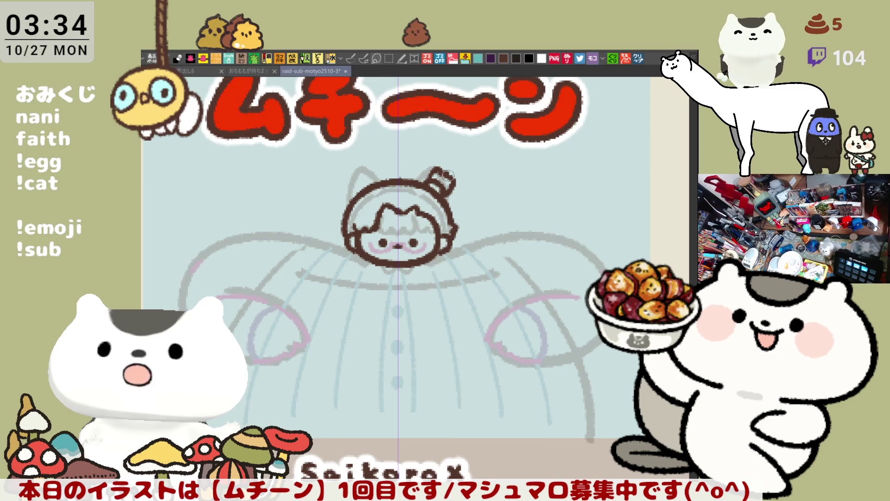
pyautogui.scroll(-1, 463, 188)
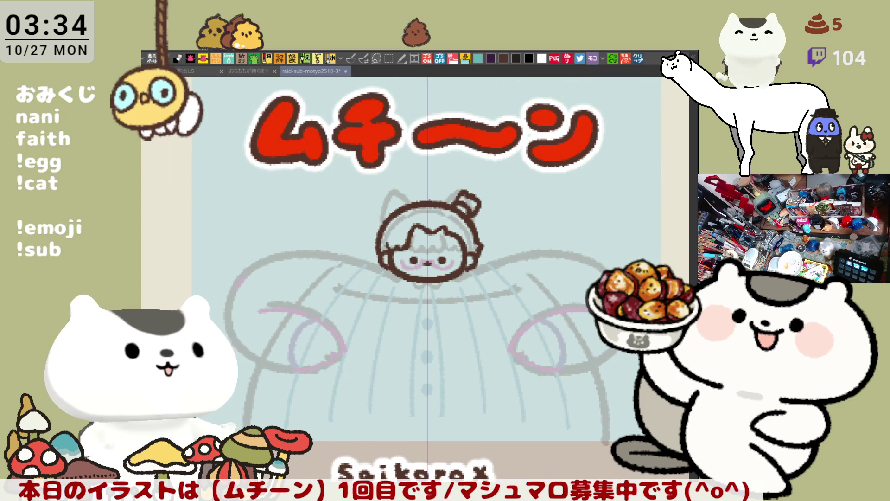
# - With the brown pen, ink the shoulder line and the left arm curve from the shoulder
pyautogui.press('p')
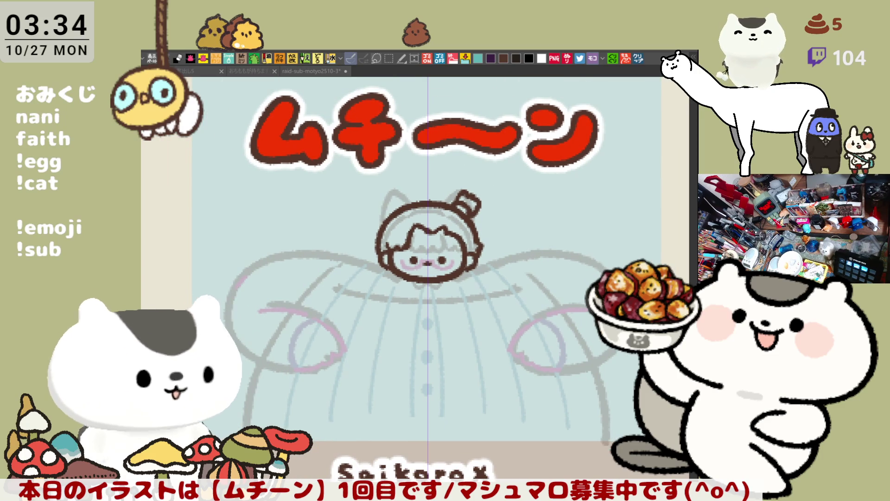
pyautogui.click(399, 83)
pyautogui.click(352, 57)
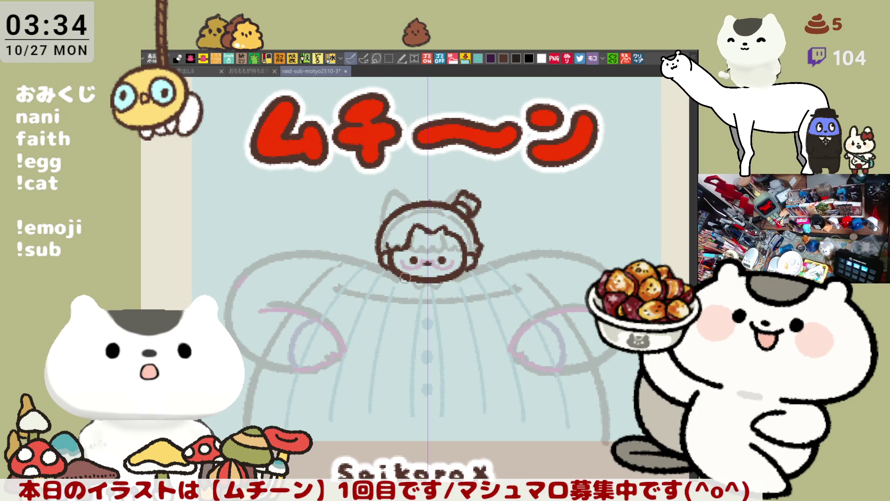
pyautogui.moveTo(275, 256); pyautogui.dragTo(384, 269)
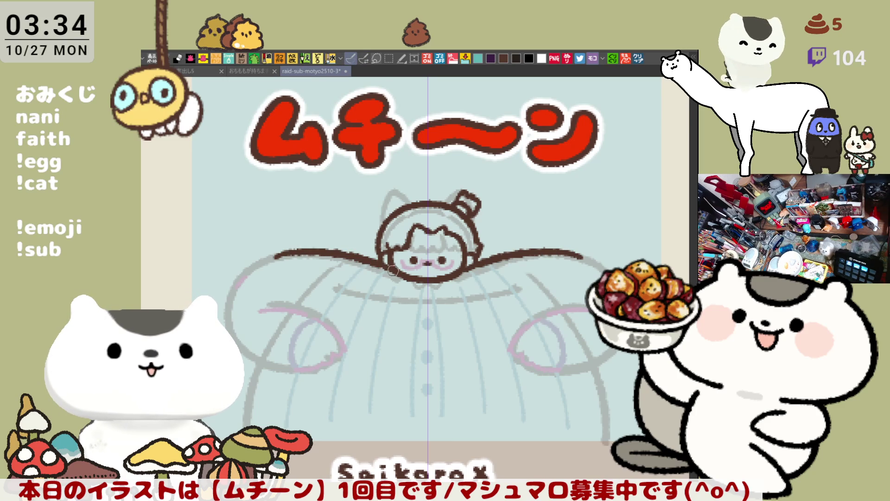
pyautogui.moveTo(278, 262)
pyautogui.mouseDown()
pyautogui.moveTo(301, 258)
pyautogui.moveTo(261, 300)
pyautogui.mouseUp()
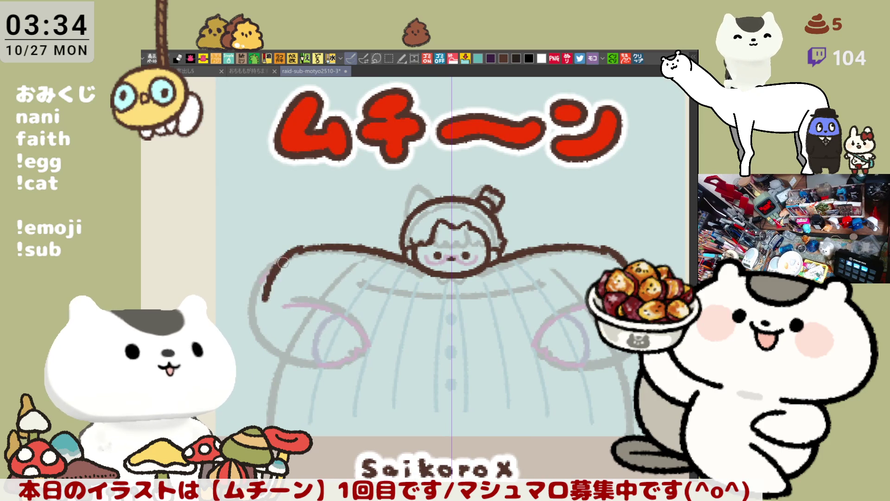
pyautogui.hotkey('ctrl', 'z')
pyautogui.moveTo(304, 248)
pyautogui.mouseDown()
pyautogui.moveTo(259, 283)
pyautogui.moveTo(314, 249)
pyautogui.moveTo(252, 310)
pyautogui.mouseUp()
pyautogui.hotkey('ctrl', 'z')
pyautogui.hotkey('ctrl', 'z')
pyautogui.moveTo(280, 258)
pyautogui.mouseDown()
pyautogui.moveTo(254, 296)
pyautogui.moveTo(253, 325)
pyautogui.mouseUp()
pyautogui.hotkey('ctrl', 'z')
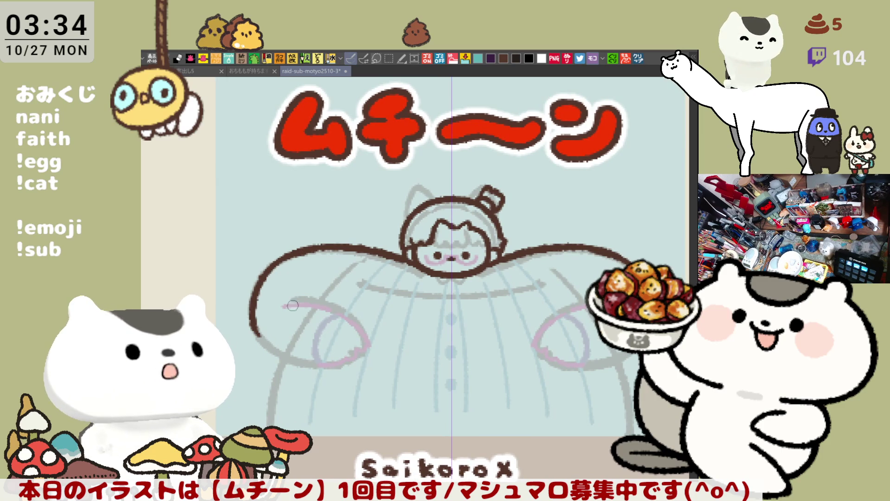
pyautogui.hotkey('ctrl', 'z')
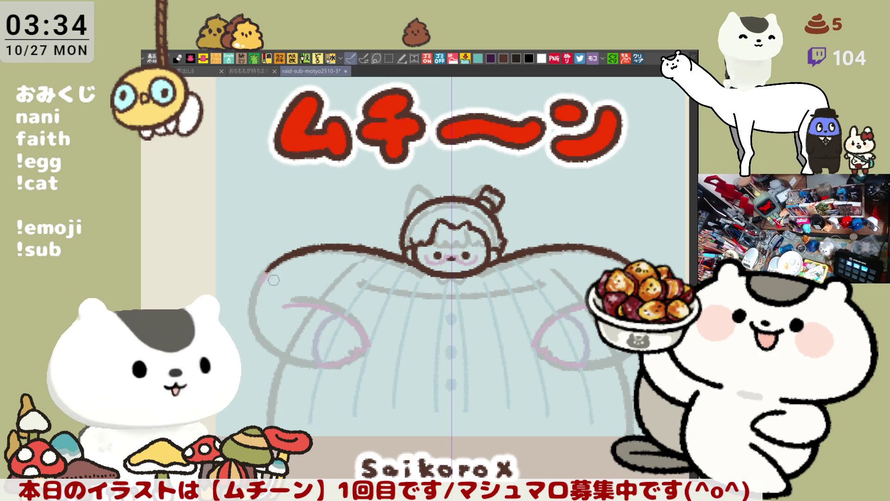
pyautogui.moveTo(273, 264); pyautogui.dragTo(255, 339)
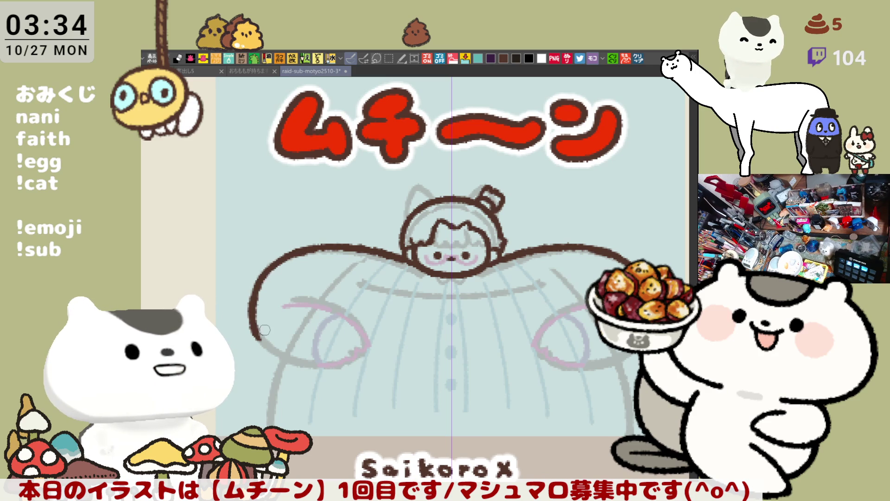
# - Curve the lower ends of the arms downward, mirrored on both sides, and save the sheet
pyautogui.moveTo(258, 340); pyautogui.dragTo(299, 366)
pyautogui.hotkey('ctrl', 'z')
pyautogui.moveTo(260, 338); pyautogui.dragTo(319, 368)
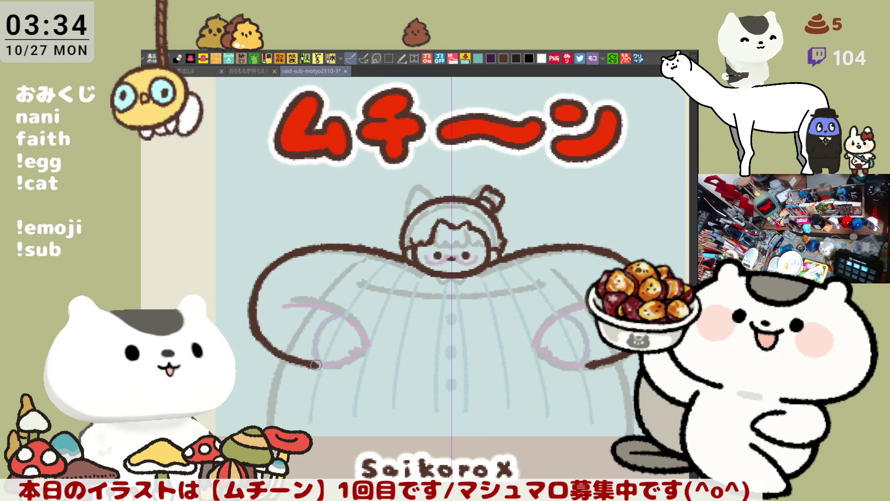
pyautogui.hotkey('ctrl', 'z')
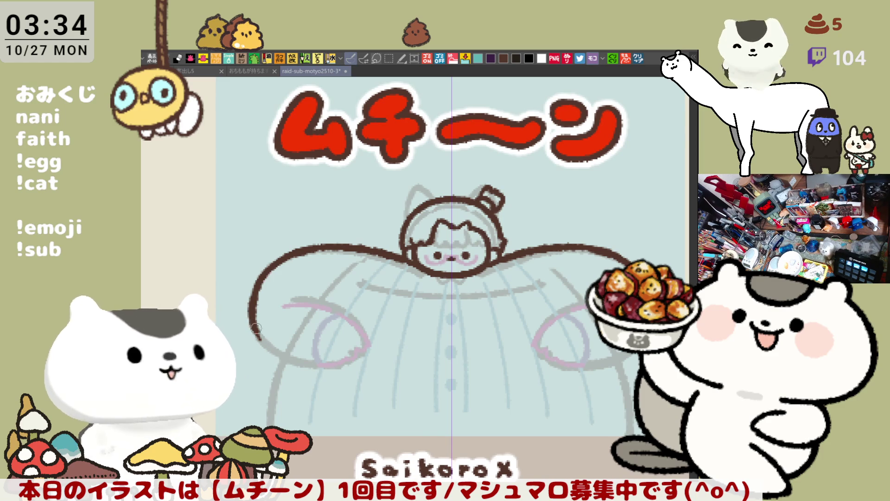
pyautogui.moveTo(262, 340); pyautogui.dragTo(301, 366)
pyautogui.hotkey('ctrl', 'z')
pyautogui.hotkey('ctrl', 'z')
pyautogui.moveTo(253, 310); pyautogui.dragTo(301, 364)
pyautogui.hotkey('ctrl', 'z')
pyautogui.moveTo(253, 309)
pyautogui.mouseDown()
pyautogui.moveTo(300, 364)
pyautogui.moveTo(316, 367)
pyautogui.mouseUp()
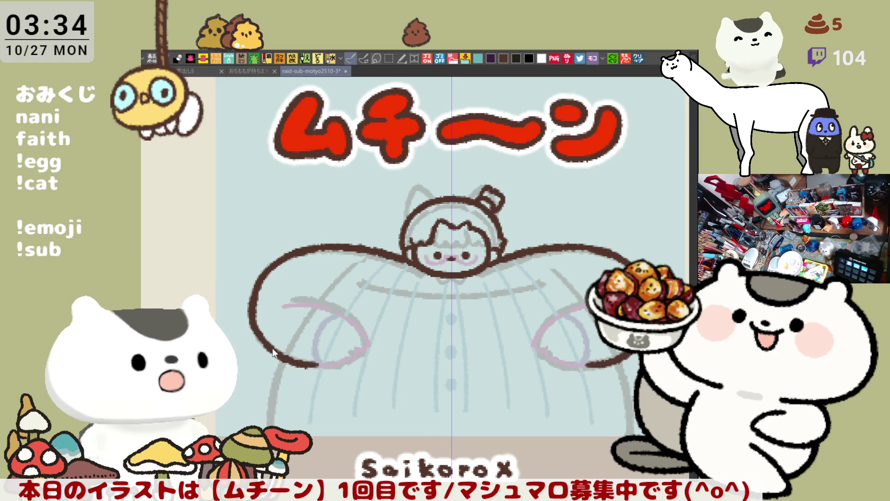
pyautogui.hotkey('ctrl', 'z')
pyautogui.moveTo(253, 316); pyautogui.dragTo(316, 366)
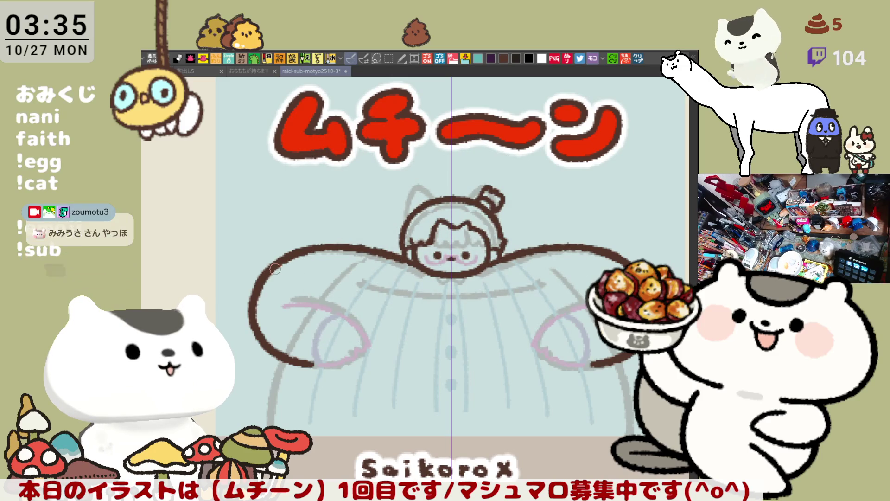
pyautogui.hotkey('ctrl', 's')
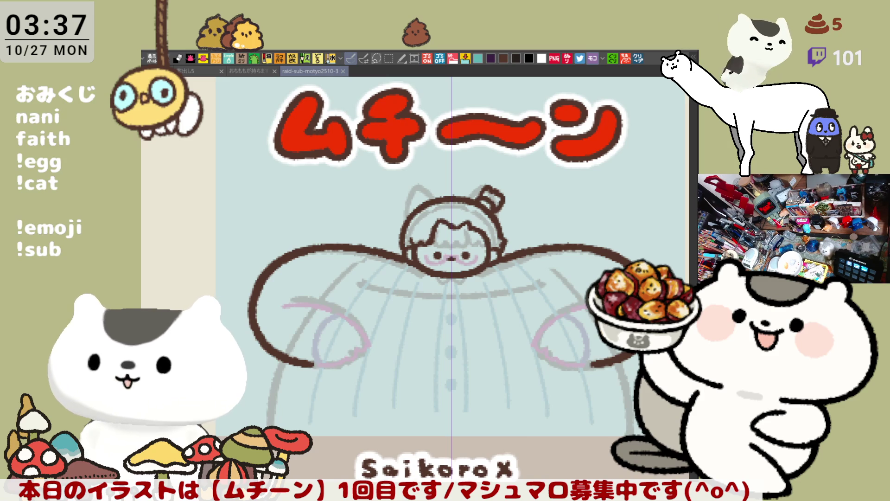
pyautogui.click(640, 58)
# - Zoom and pan the yakiniku photo to frame the plate of sliced meat
pyautogui.scroll(1, 373, 302)
pyautogui.scroll(-3, 378, 324)
pyautogui.scroll(2, 385, 369)
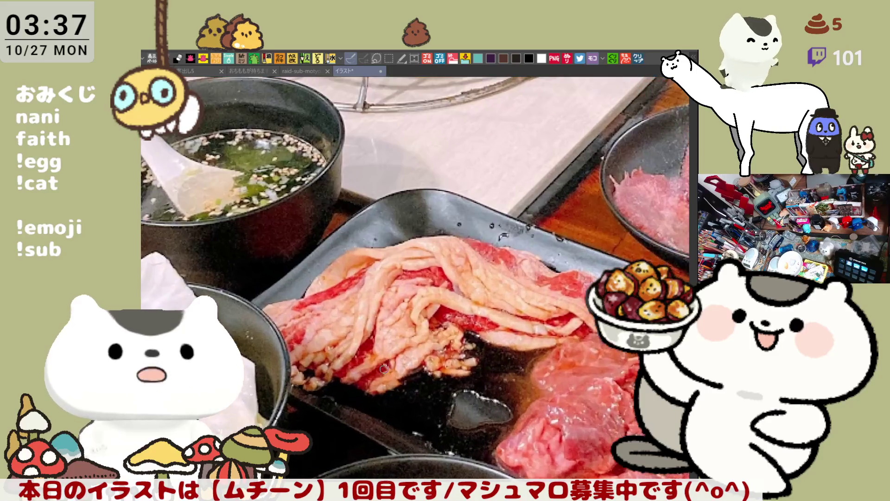
pyautogui.scroll(1, 384, 369)
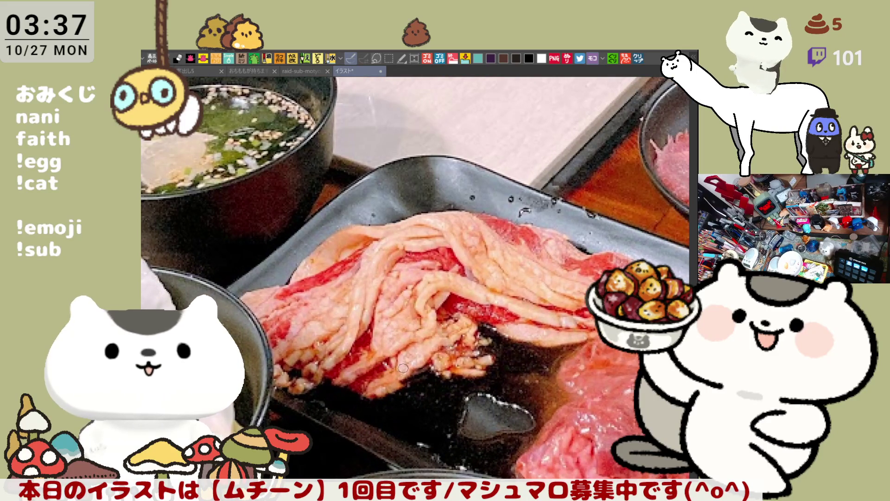
pyautogui.scroll(-4, 403, 368)
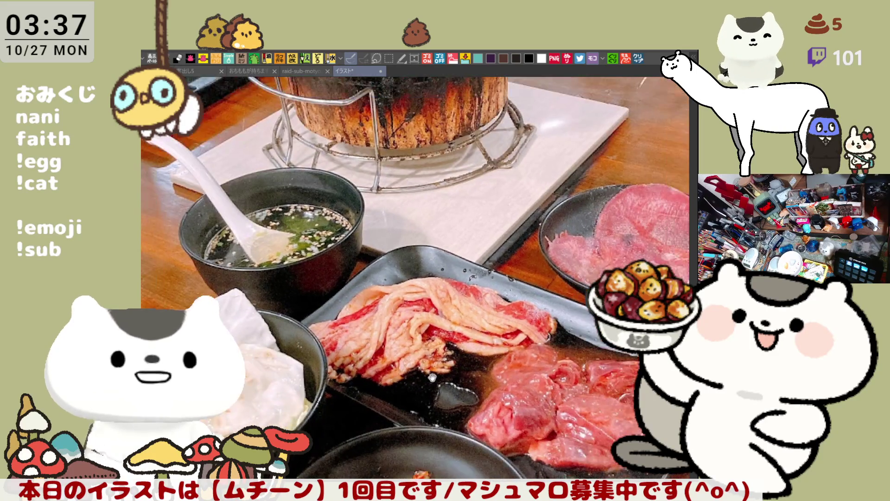
pyautogui.scroll(2, 406, 248)
pyautogui.scroll(-3, 406, 248)
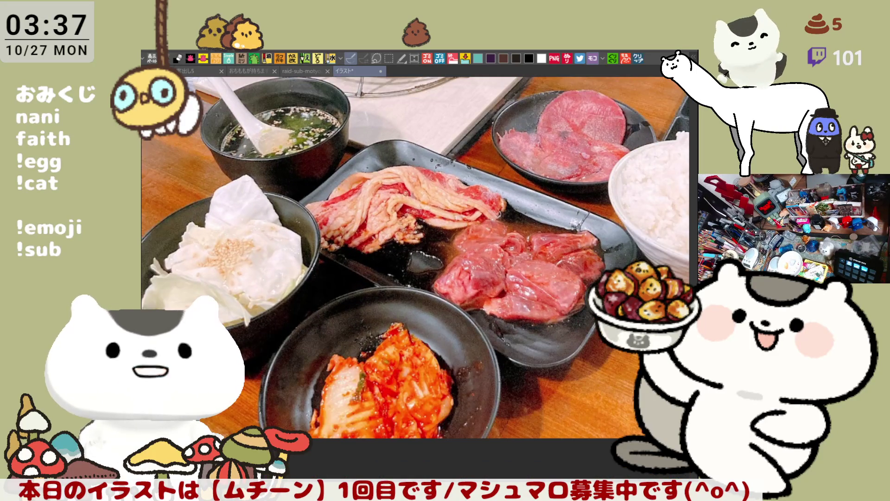
pyautogui.scroll(-2, 394, 247)
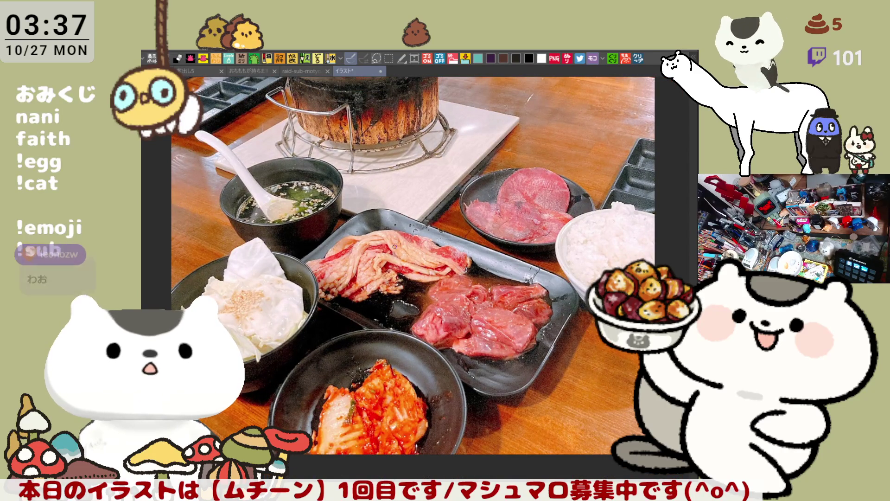
pyautogui.scroll(-1, 395, 246)
pyautogui.scroll(-2, 418, 275)
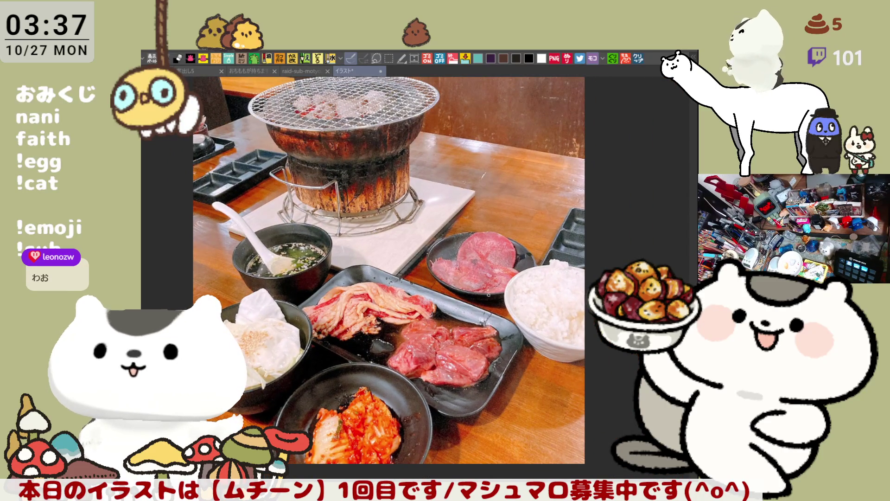
pyautogui.scroll(3, 382, 335)
pyautogui.scroll(-2, 383, 335)
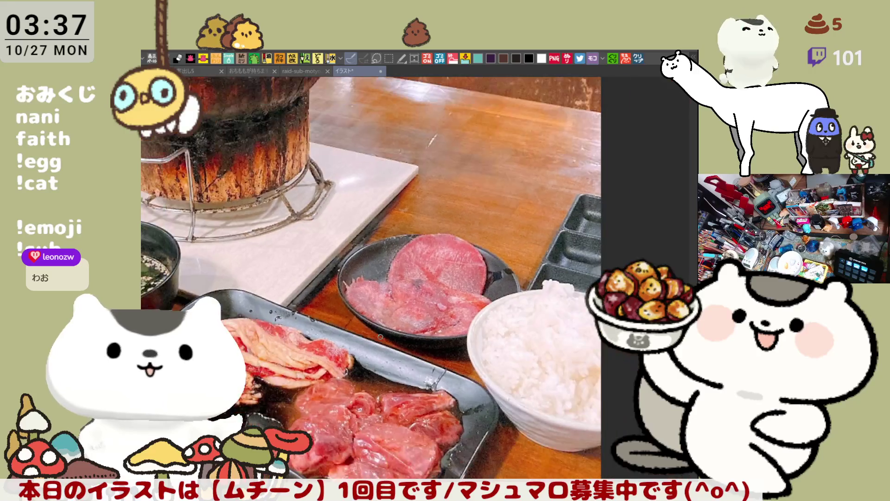
pyautogui.moveTo(382, 335); pyautogui.dragTo(390, 306)
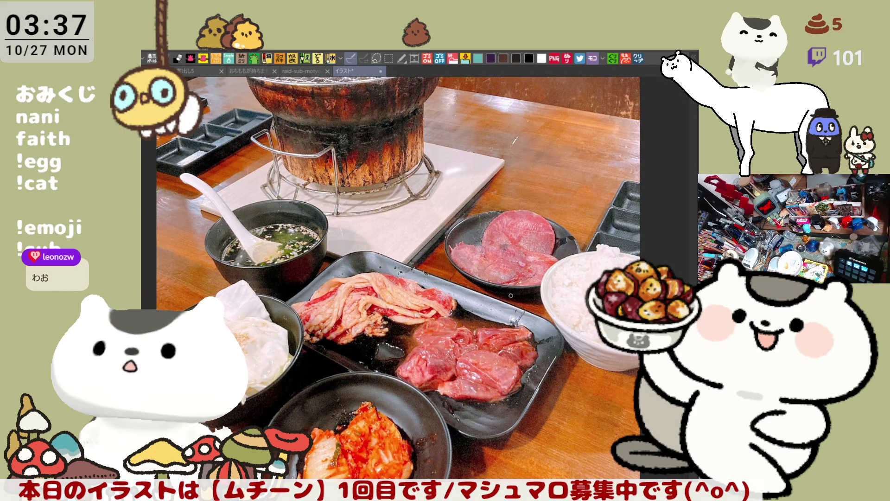
# - Circle the sliced beef tongue plate with red freehand loops, plus a long loop over the grill
pyautogui.moveTo(438, 199); pyautogui.dragTo(441, 197)
pyautogui.hotkey('ctrl', 'z')
pyautogui.moveTo(497, 175)
pyautogui.mouseDown()
pyautogui.moveTo(417, 260)
pyautogui.moveTo(517, 177)
pyautogui.mouseUp()
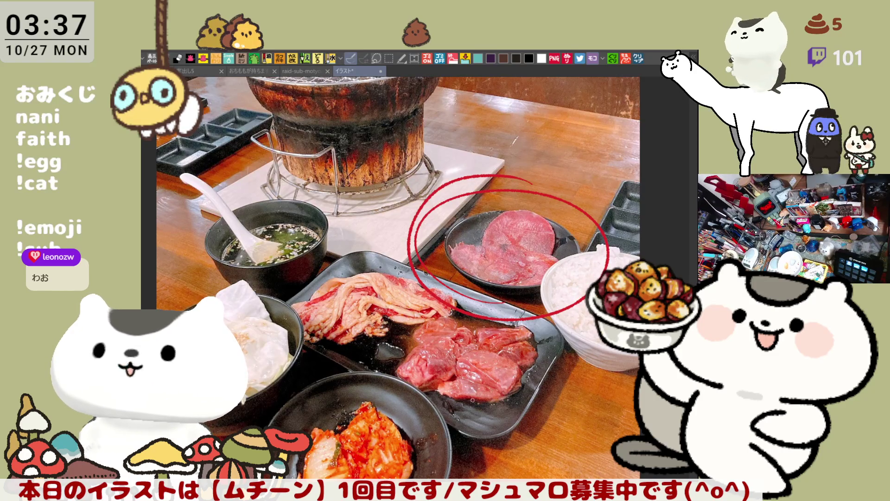
pyautogui.moveTo(157, 308)
pyautogui.mouseDown()
pyautogui.moveTo(357, 167)
pyautogui.moveTo(443, 315)
pyautogui.moveTo(622, 258)
pyautogui.mouseUp()
pyautogui.moveTo(368, 371)
pyautogui.mouseDown()
pyautogui.moveTo(410, 324)
pyautogui.moveTo(367, 319)
pyautogui.mouseUp()
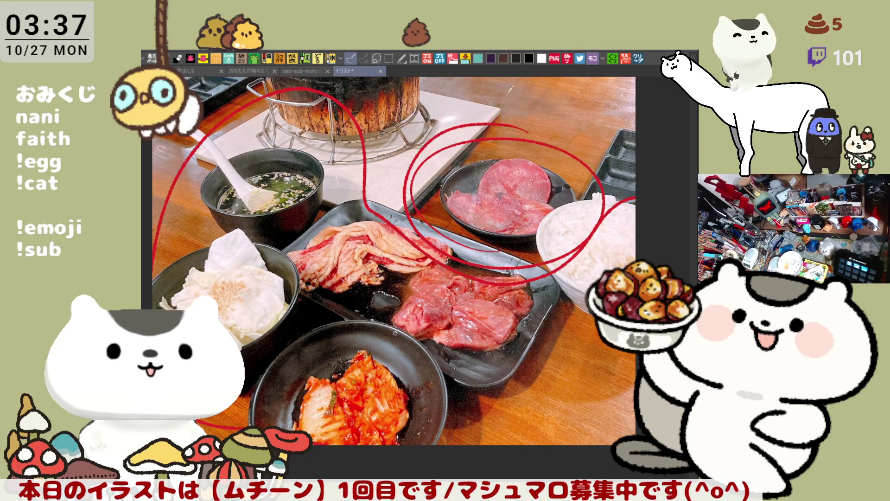
pyautogui.moveTo(496, 236)
pyautogui.mouseDown()
pyautogui.moveTo(578, 209)
pyautogui.moveTo(557, 241)
pyautogui.moveTo(547, 223)
pyautogui.mouseUp()
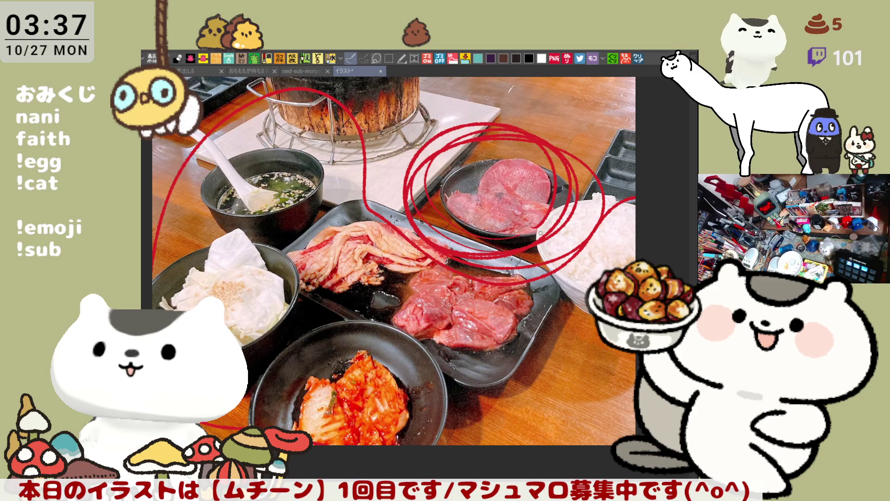
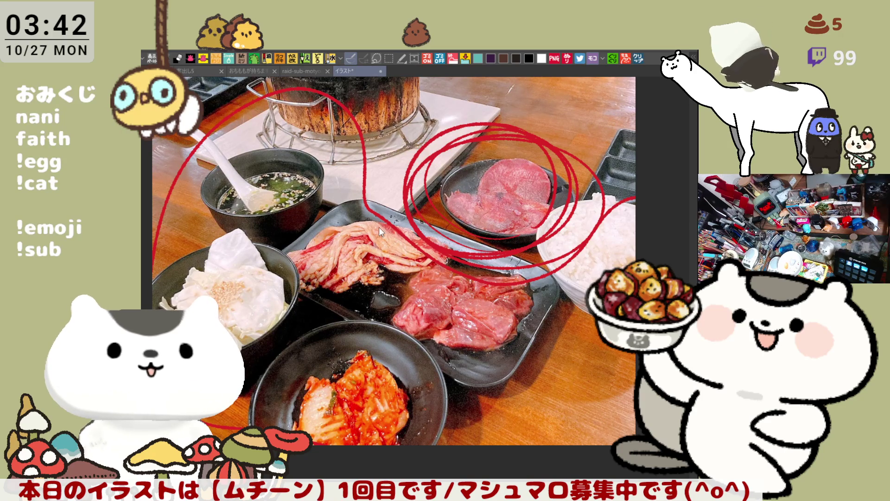
# - Close the earlier photo canvas and paste the roast pig photo as a new canvas
pyautogui.click(380, 71)
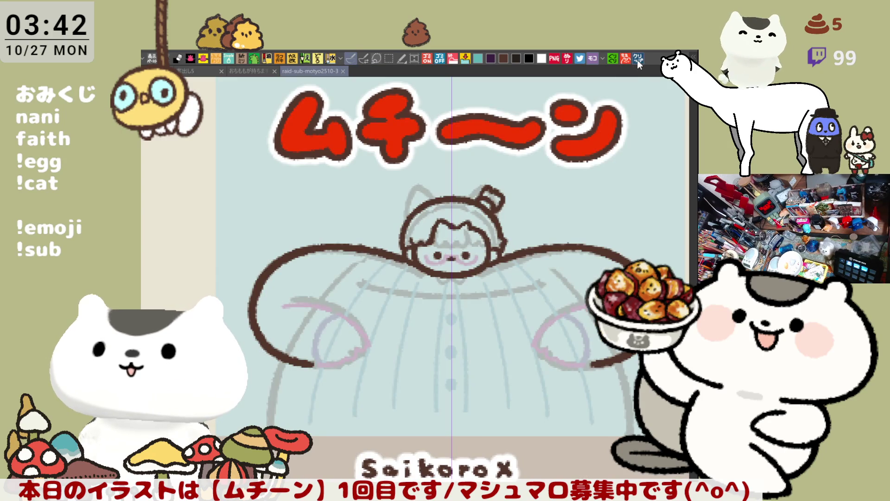
pyautogui.click(639, 59)
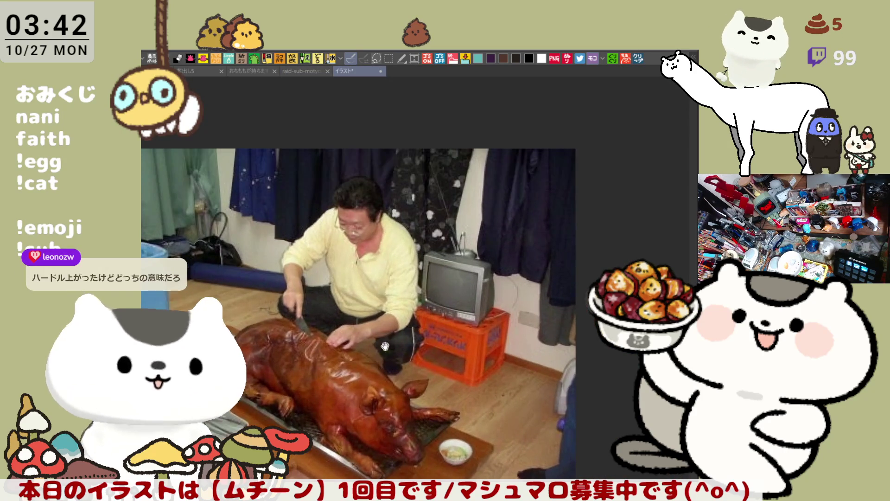
pyautogui.moveTo(376, 355); pyautogui.dragTo(432, 300)
# - Zoom around the roast pig photo, close it, and paste the food photo again
pyautogui.scroll(1, 482, 262)
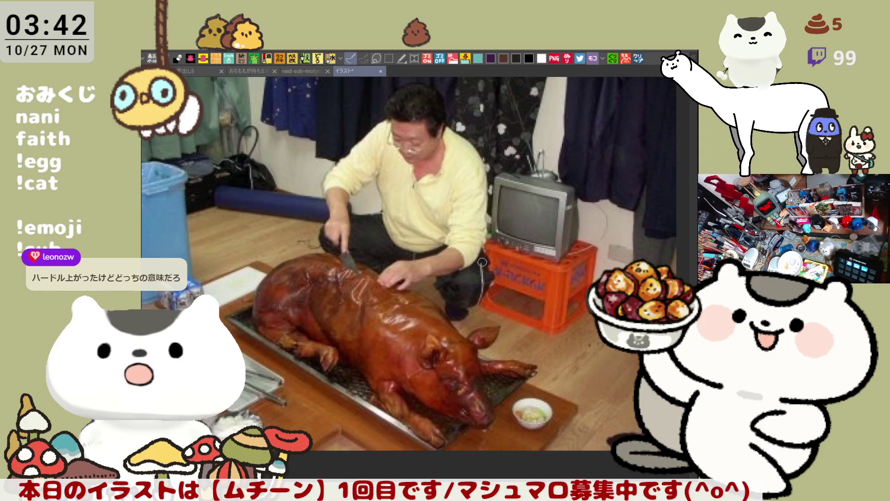
pyautogui.scroll(-1, 480, 261)
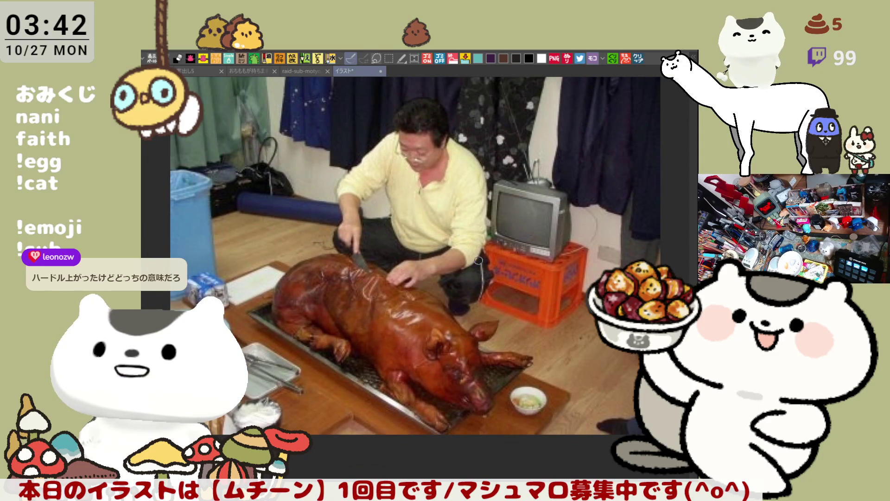
pyautogui.scroll(1, 478, 261)
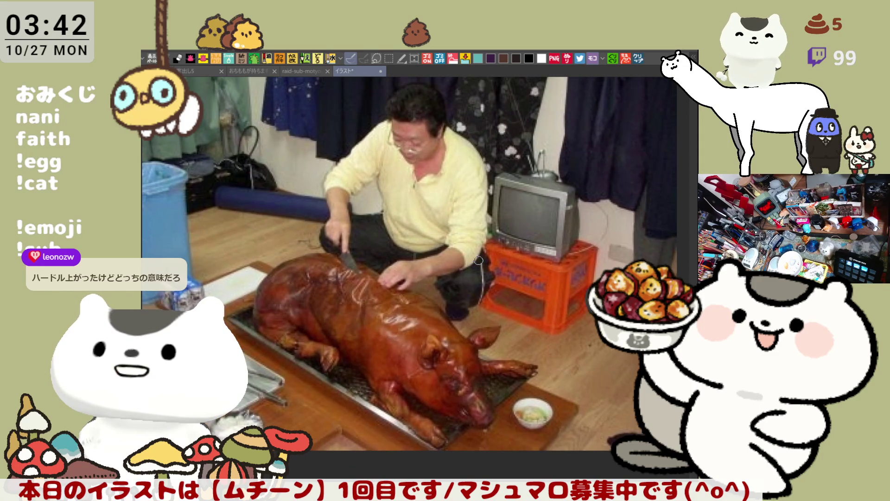
pyautogui.scroll(-1, 479, 260)
pyautogui.scroll(1, 479, 260)
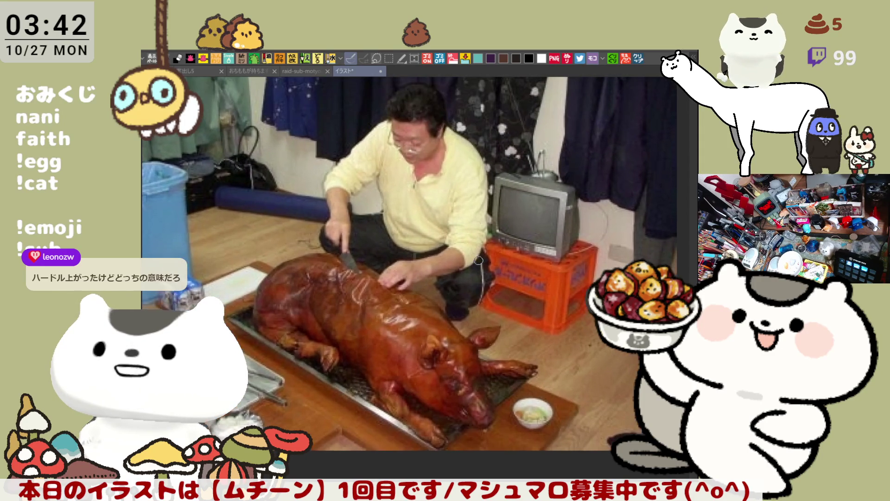
pyautogui.scroll(-1, 477, 260)
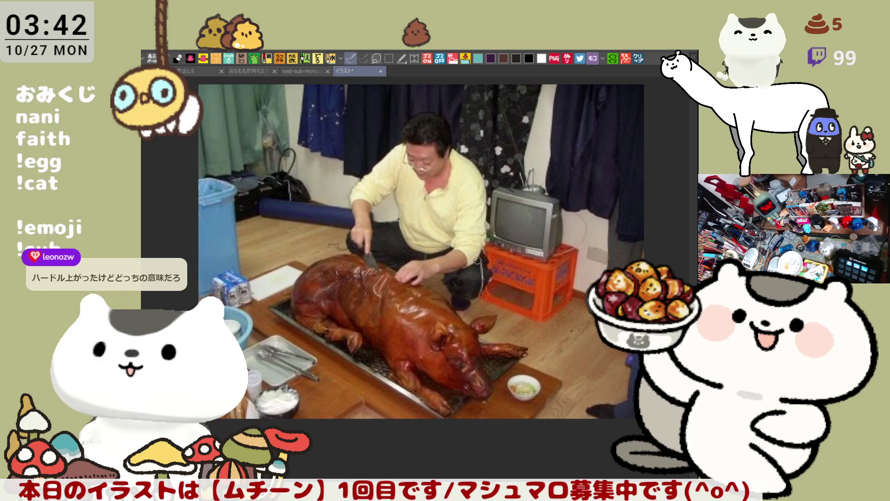
pyautogui.scroll(-1, 477, 260)
pyautogui.scroll(1, 487, 253)
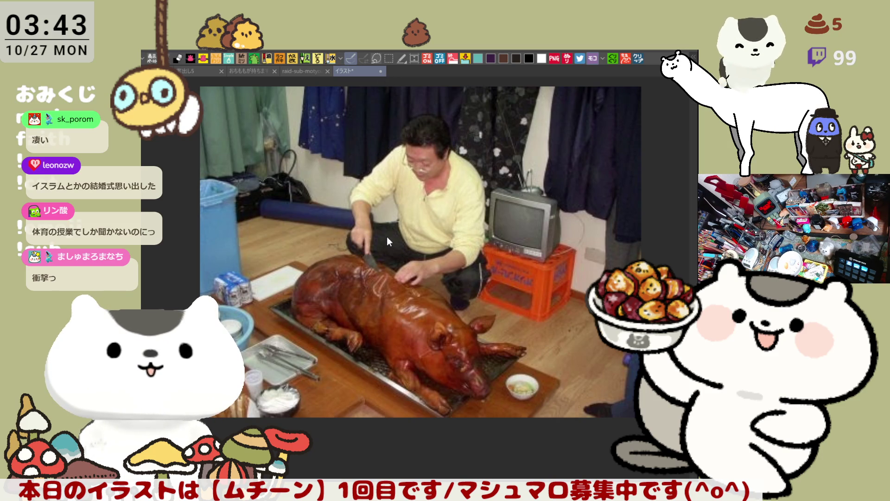
pyautogui.hotkey('ctrl', 'w')
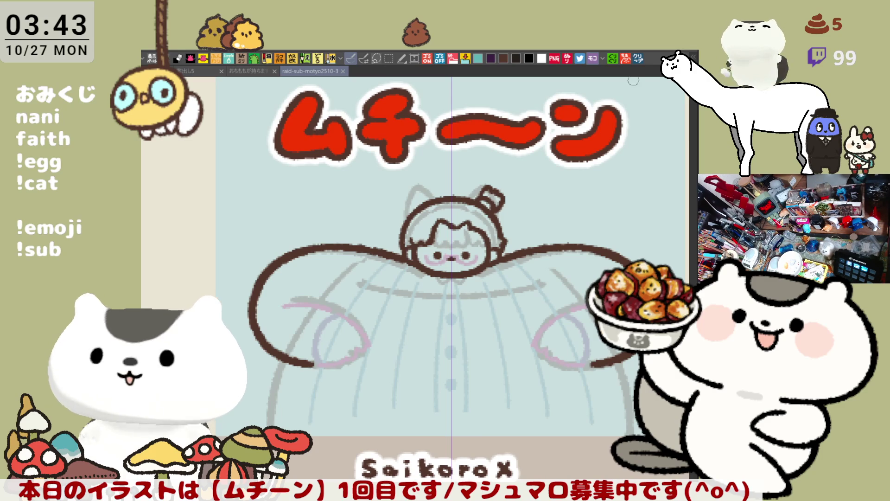
pyautogui.click(639, 58)
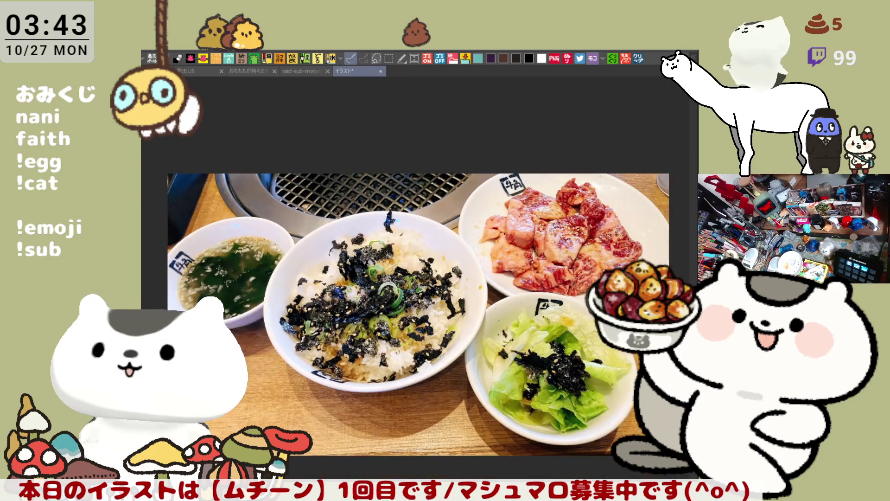
pyautogui.scroll(1, 612, 227)
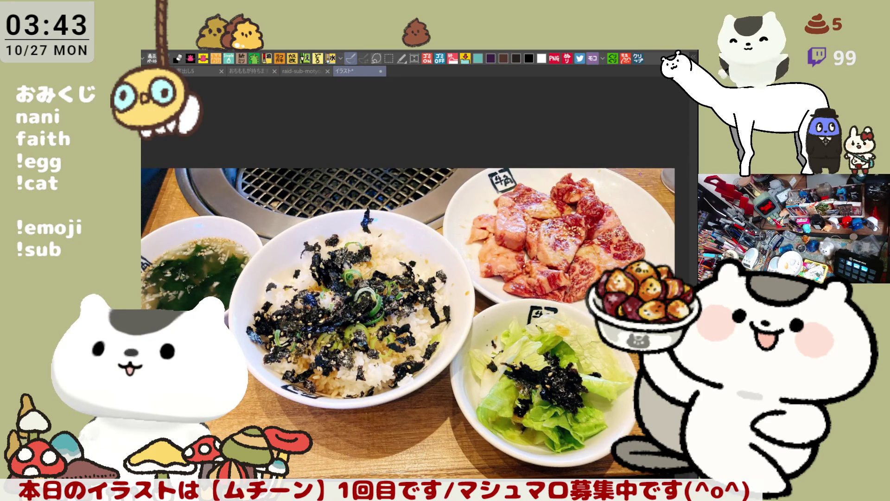
pyautogui.scroll(-1, 638, 168)
pyautogui.scroll(3, 567, 173)
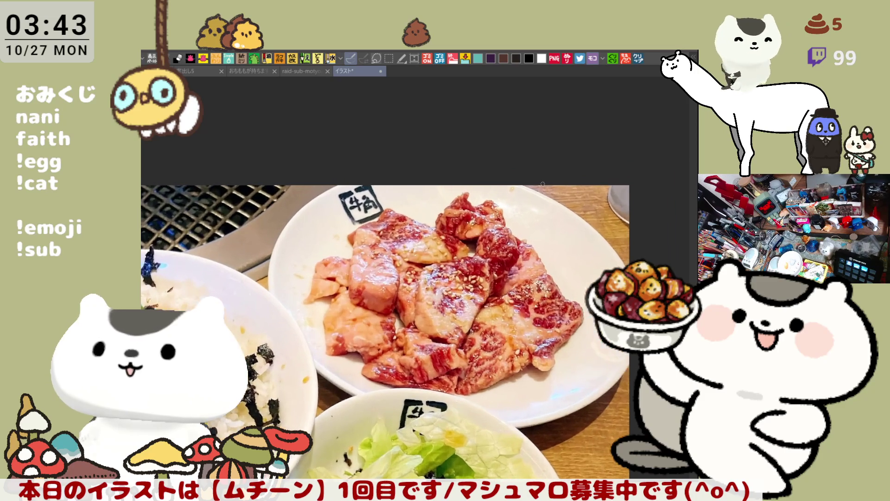
pyautogui.scroll(3, 436, 255)
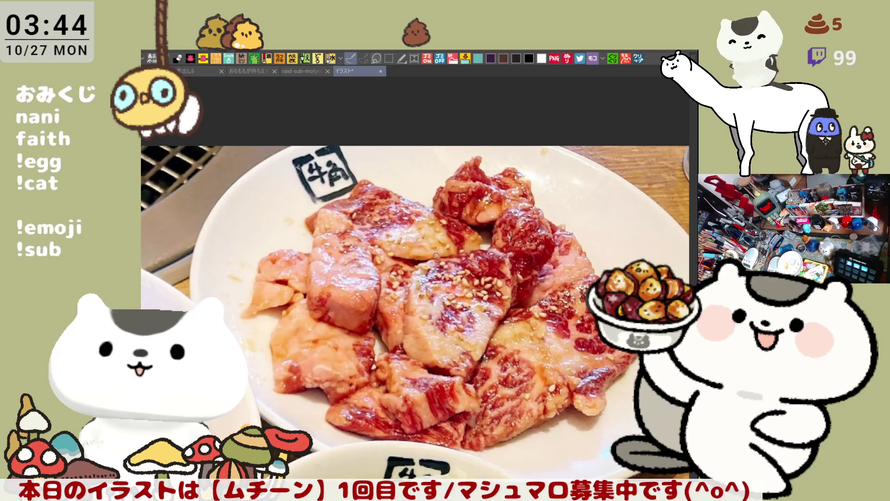
pyautogui.scroll(-2, 436, 255)
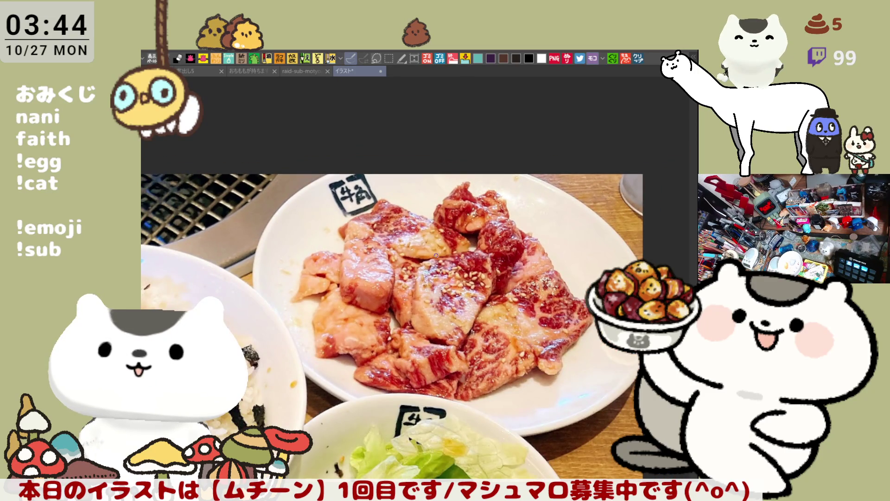
pyautogui.scroll(-3, 435, 255)
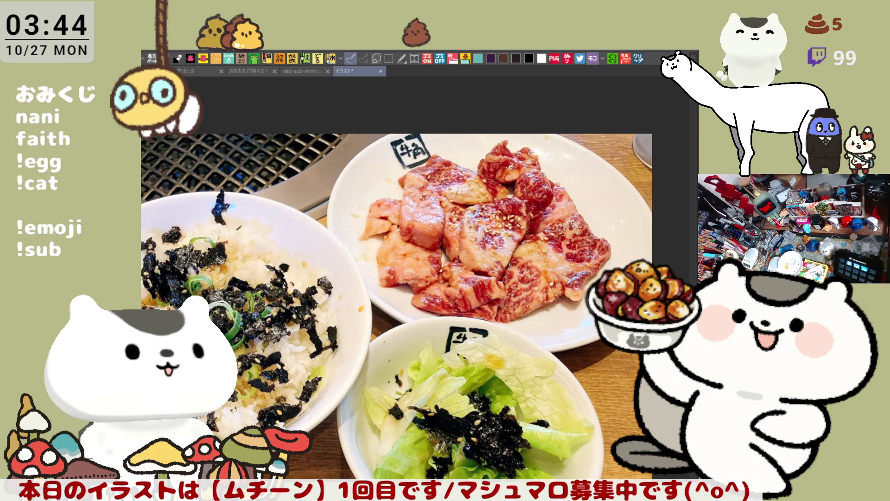
pyautogui.scroll(-2, 332, 258)
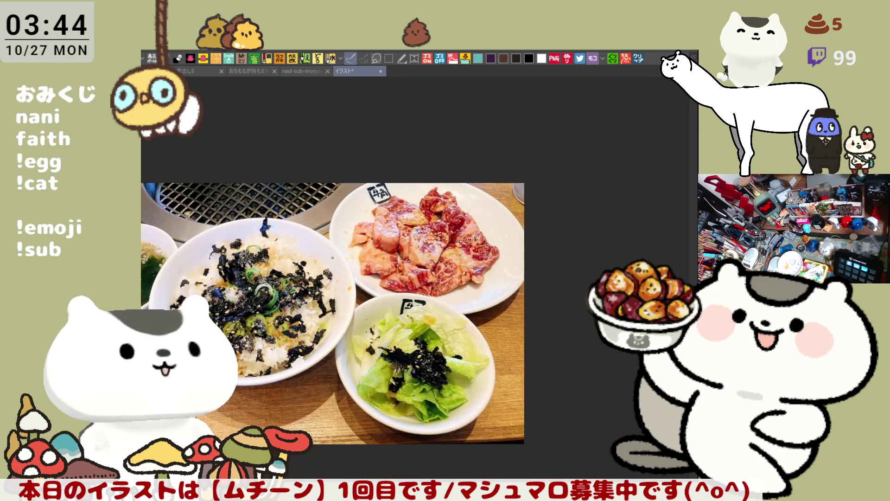
pyautogui.scroll(3, 332, 258)
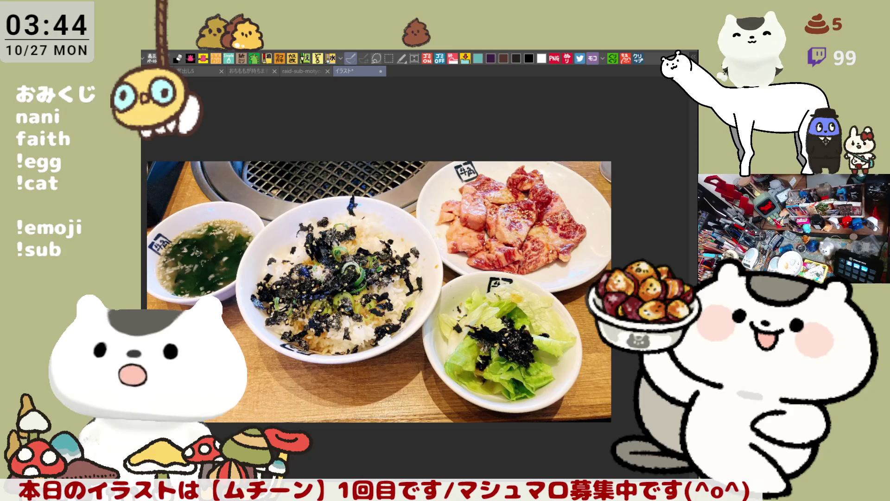
pyautogui.scroll(1, 629, 171)
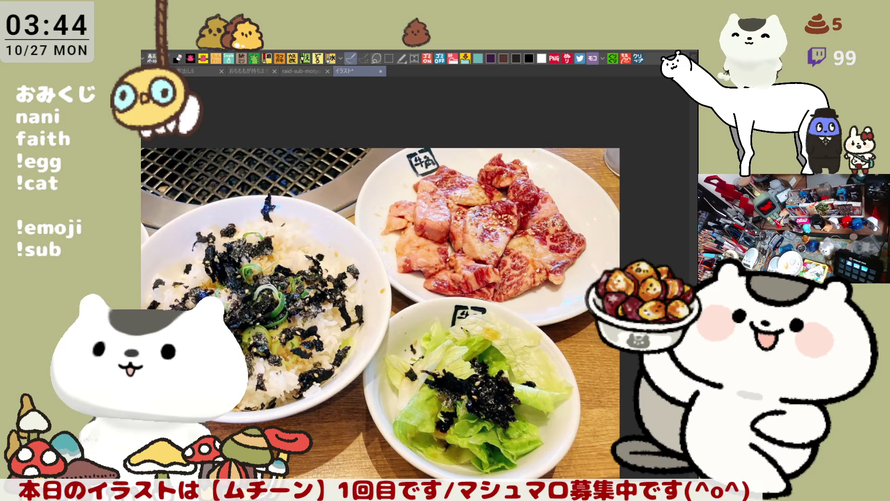
pyautogui.scroll(2, 518, 198)
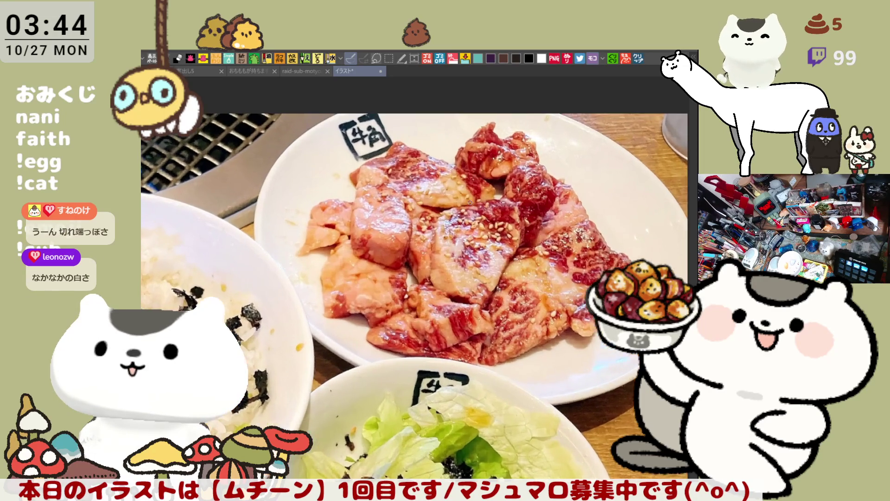
pyautogui.scroll(1, 472, 203)
pyautogui.scroll(1, 454, 194)
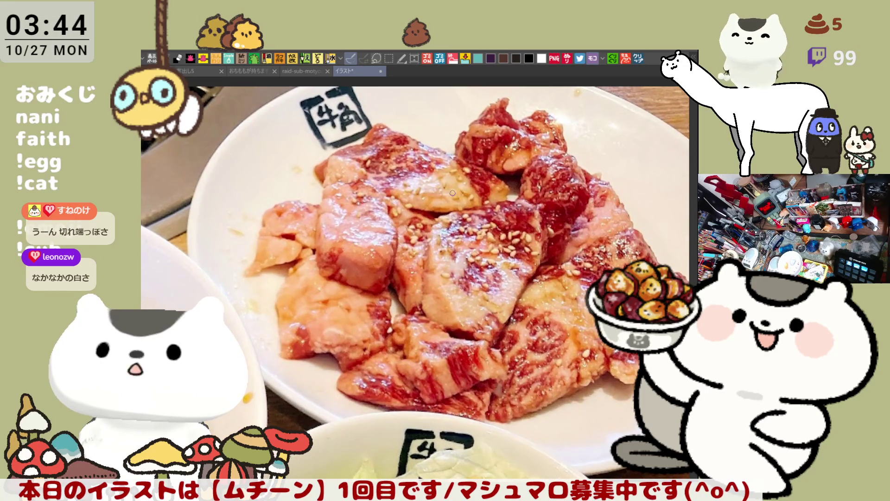
pyautogui.scroll(-3, 452, 193)
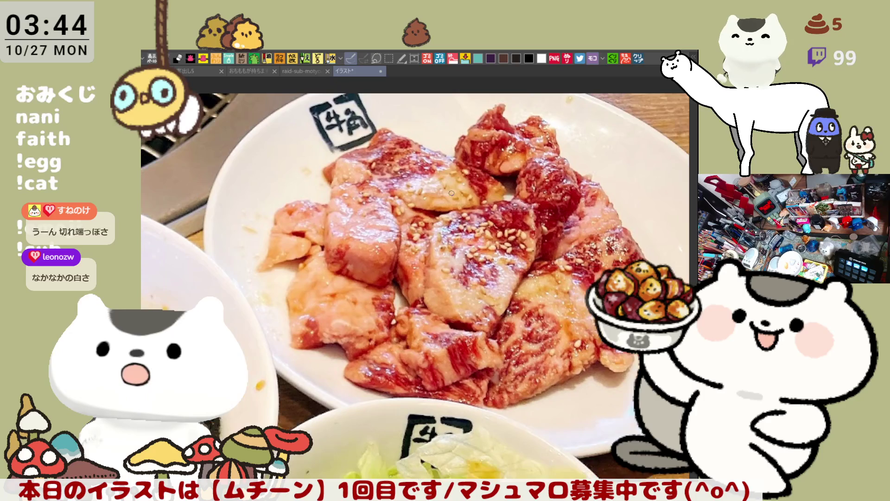
pyautogui.scroll(-4, 451, 192)
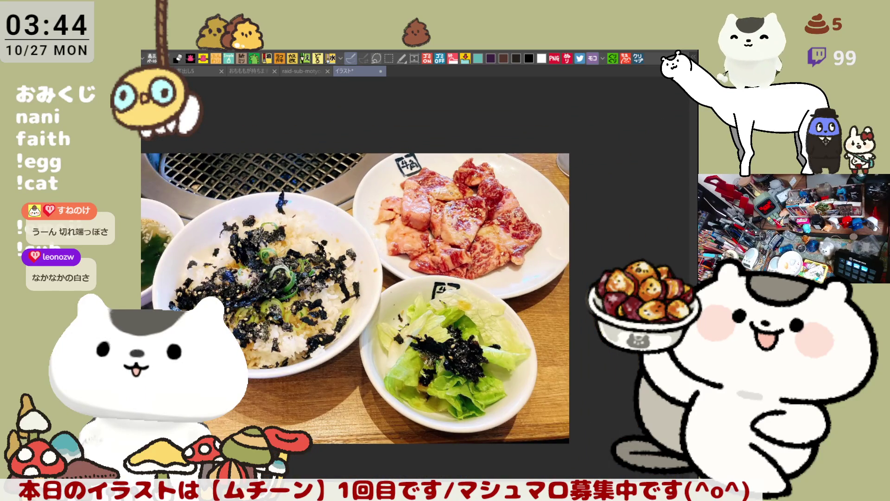
pyautogui.scroll(-2, 454, 193)
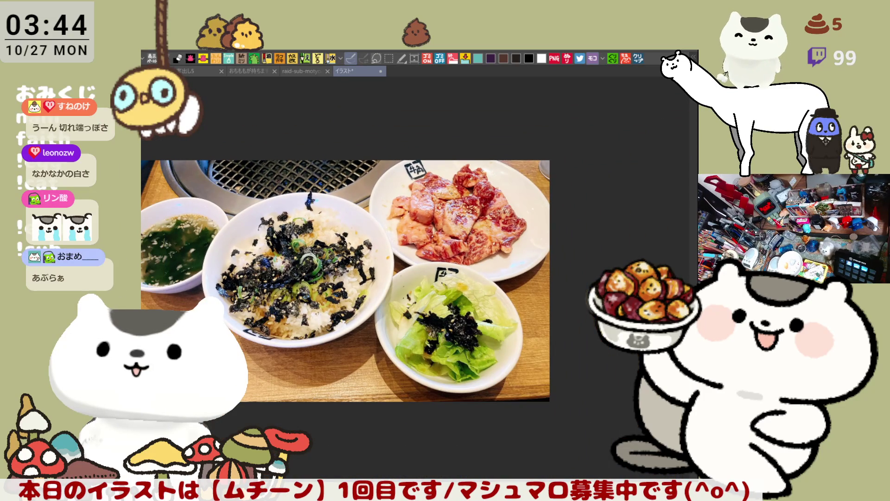
pyautogui.scroll(-2, 452, 192)
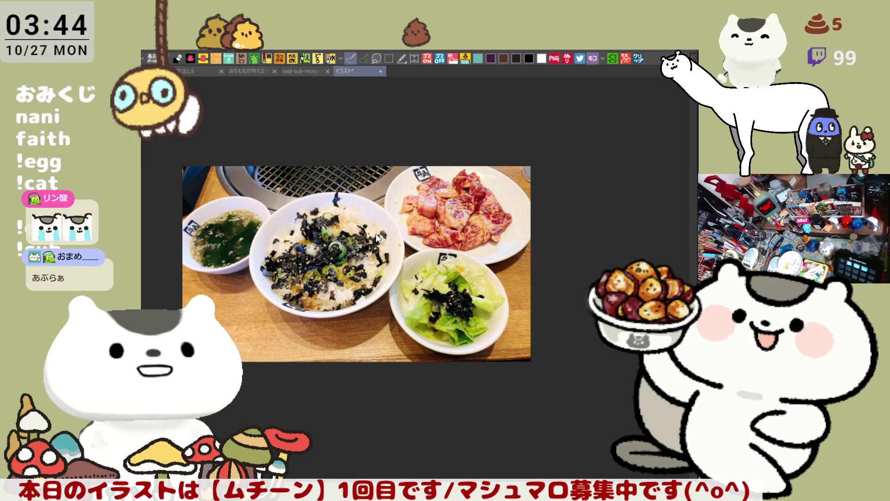
pyautogui.click(380, 71)
# - Zoom into the head, try and undo an outline stroke, then paste the food photo
pyautogui.scroll(1, 372, 228)
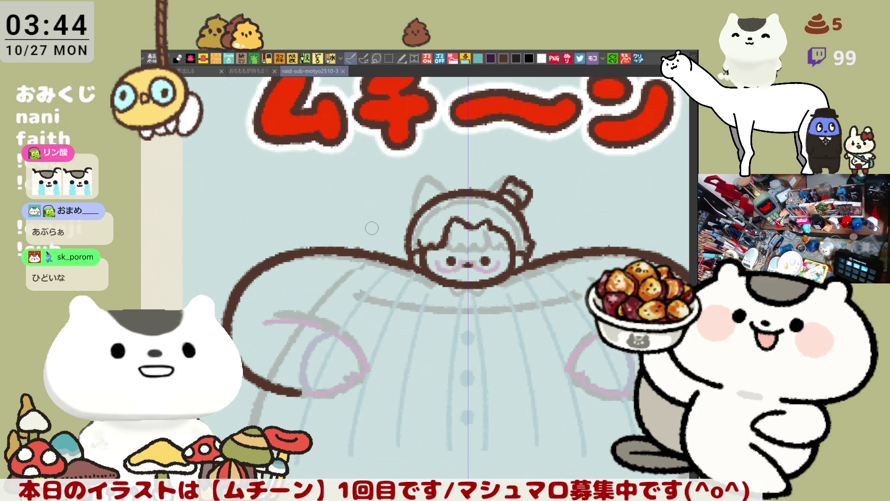
pyautogui.scroll(2, 371, 227)
pyautogui.scroll(1, 372, 227)
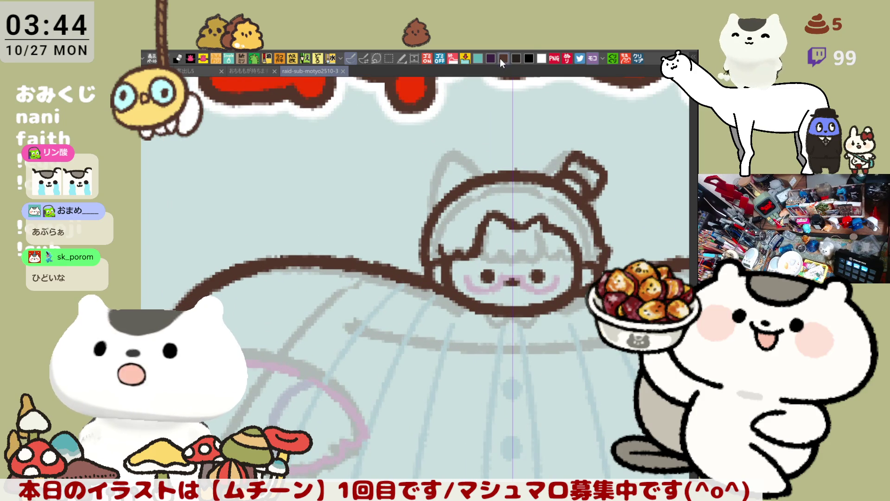
pyautogui.moveTo(443, 195)
pyautogui.mouseDown()
pyautogui.moveTo(429, 220)
pyautogui.moveTo(427, 262)
pyautogui.mouseUp()
pyautogui.hotkey('ctrl', 'z')
pyautogui.hotkey('ctrl', 'z')
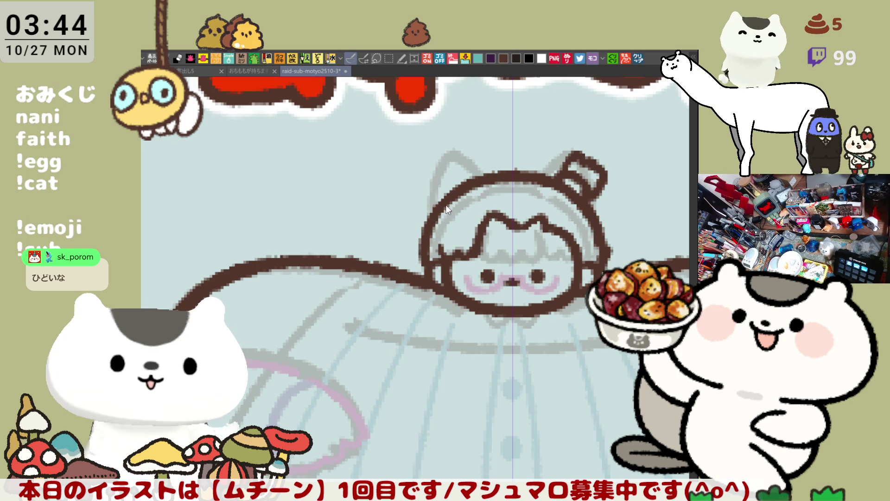
pyautogui.moveTo(441, 211); pyautogui.dragTo(383, 192)
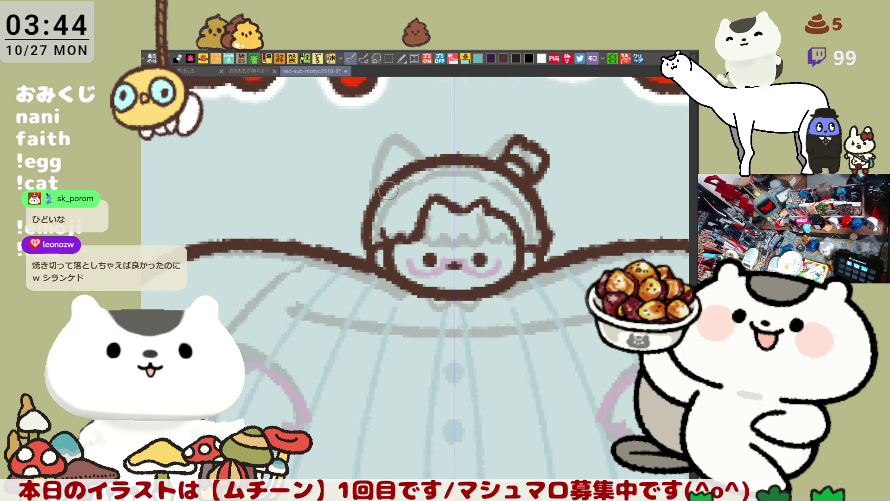
pyautogui.click(639, 58)
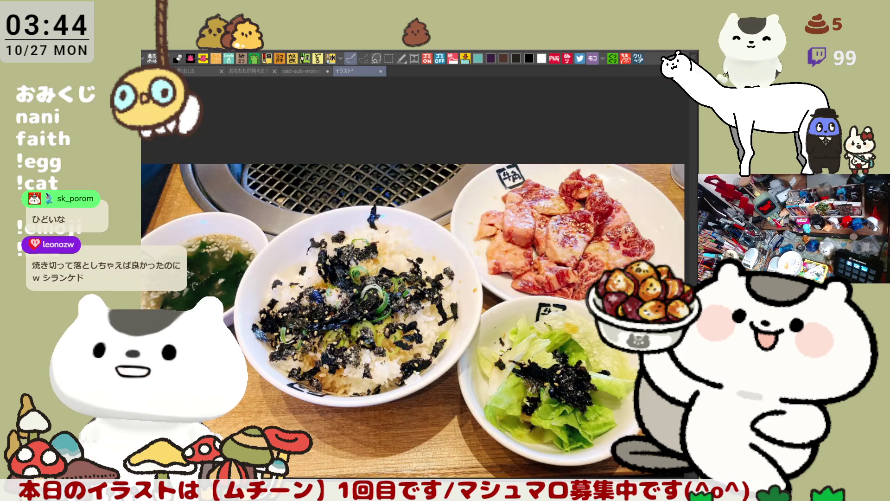
# - Circle two meat pieces on the photo in orange, then close the photo document
pyautogui.scroll(2, 404, 221)
pyautogui.scroll(2, 405, 221)
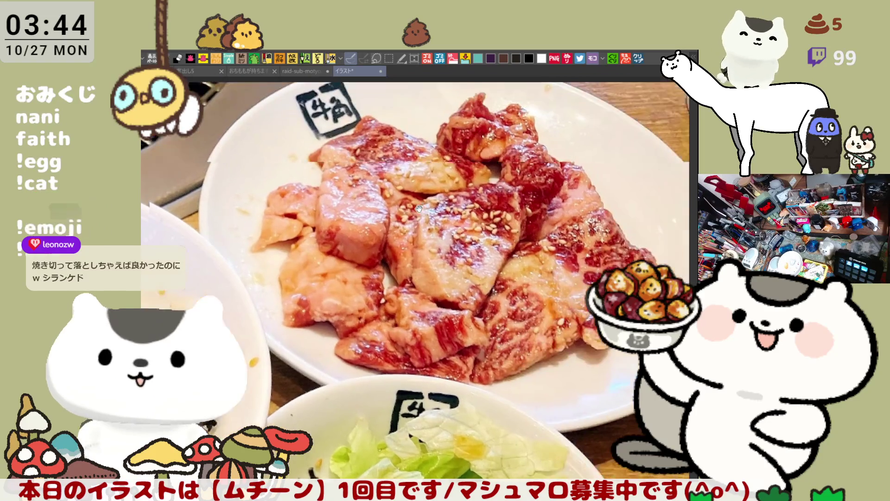
pyautogui.moveTo(405, 221); pyautogui.dragTo(390, 222)
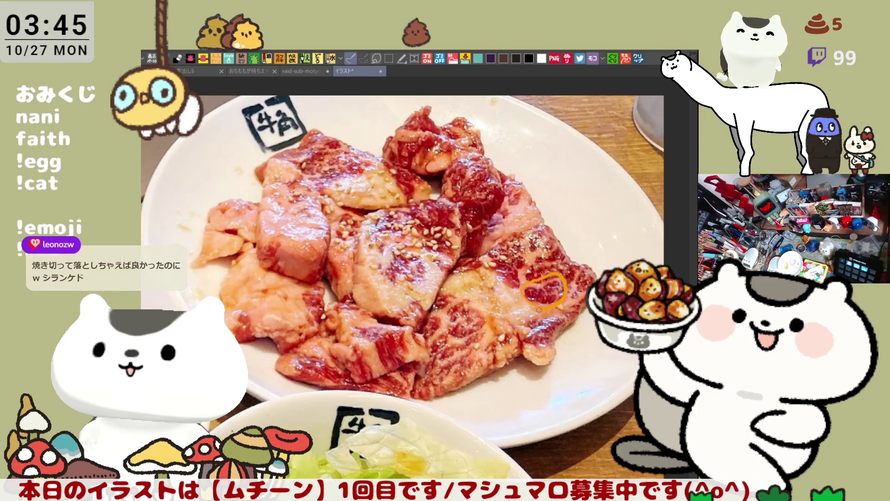
pyautogui.moveTo(442, 244)
pyautogui.mouseDown()
pyautogui.moveTo(409, 207)
pyautogui.moveTo(439, 167)
pyautogui.moveTo(493, 217)
pyautogui.moveTo(443, 253)
pyautogui.mouseUp()
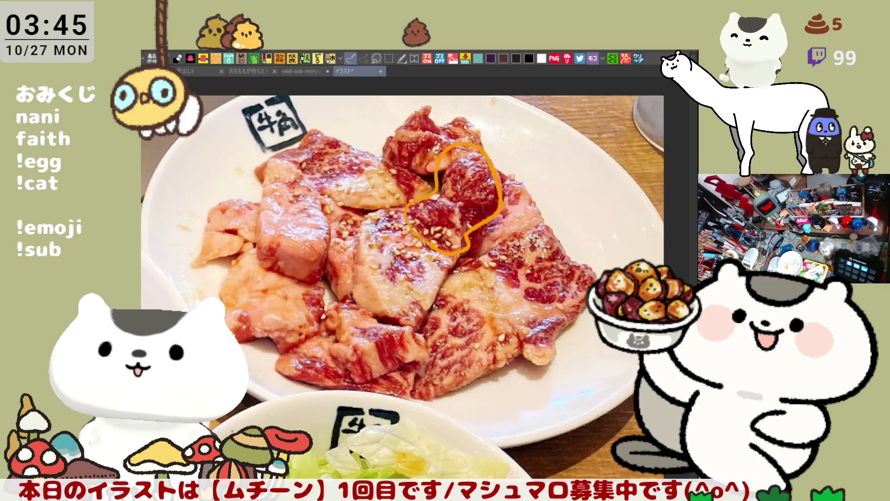
pyautogui.moveTo(387, 214); pyautogui.dragTo(417, 321)
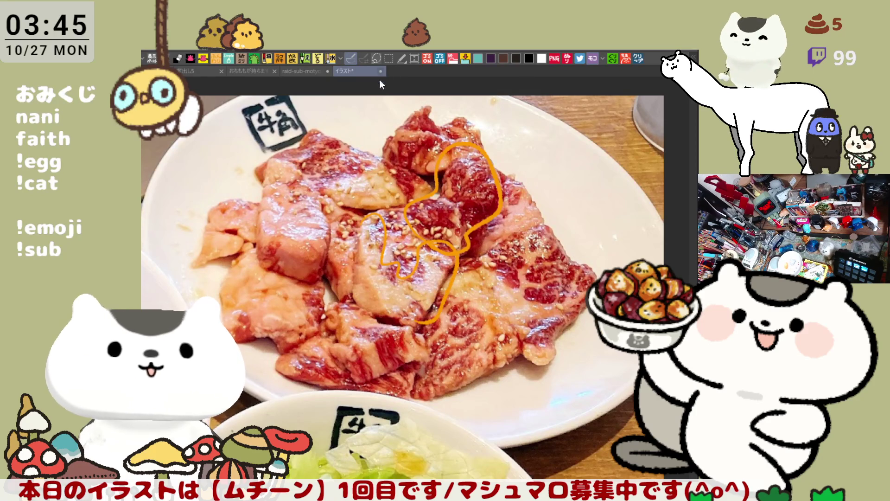
pyautogui.hotkey('ctrl', 'w')
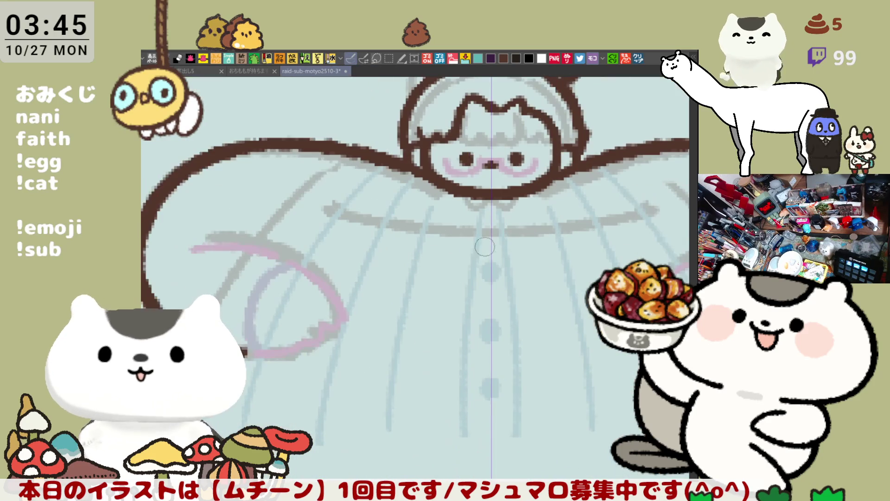
# - Centre the head and draw the mirrored arm curve with the symmetry ruler
pyautogui.moveTo(420, 136); pyautogui.dragTo(386, 187)
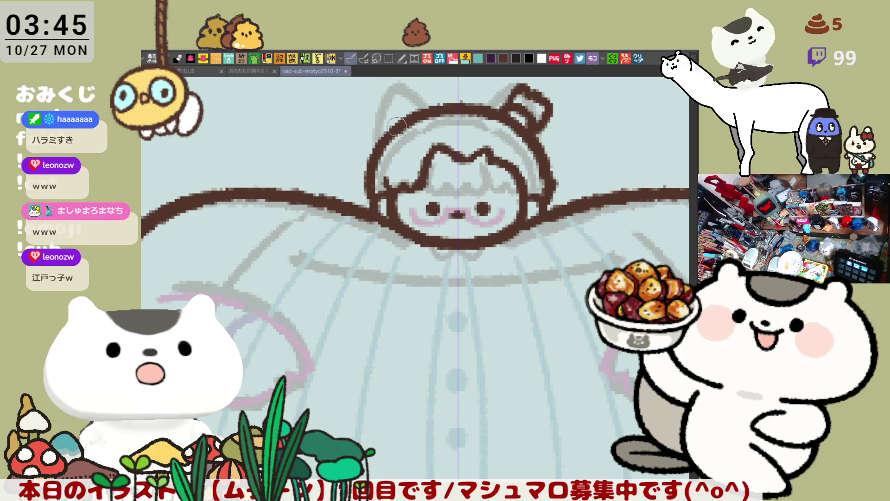
pyautogui.moveTo(481, 161); pyautogui.dragTo(457, 201)
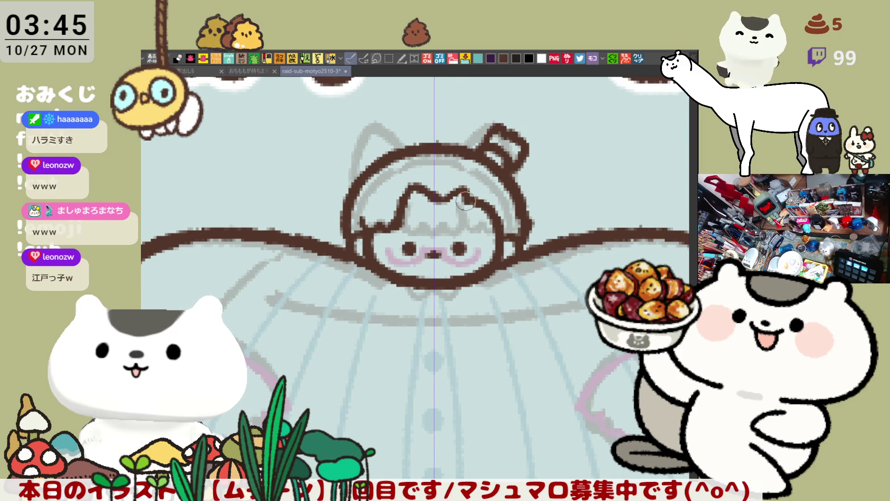
pyautogui.scroll(-3, 457, 200)
pyautogui.scroll(2, 465, 200)
pyautogui.scroll(1, 465, 200)
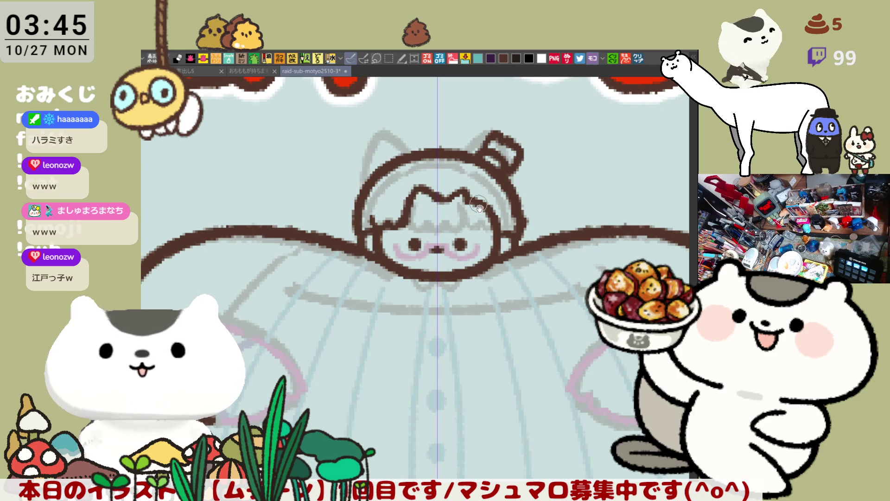
pyautogui.scroll(-2, 475, 193)
pyautogui.scroll(-5, 476, 153)
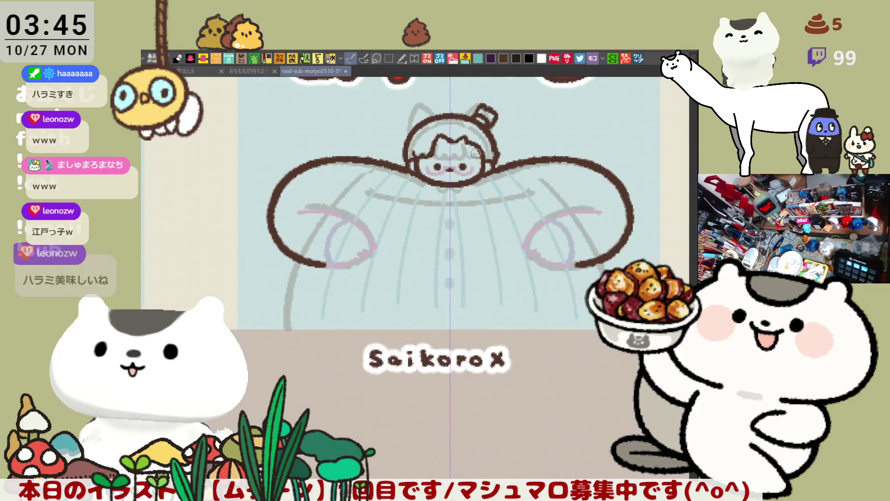
pyautogui.scroll(3, 475, 153)
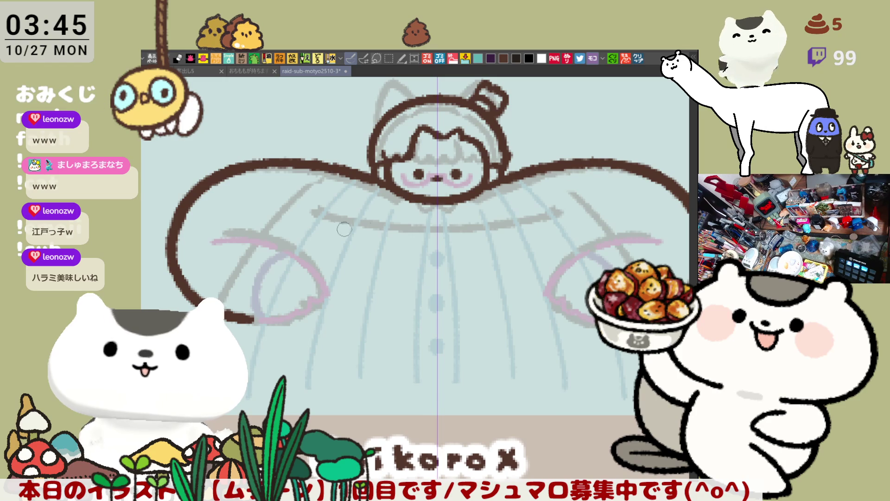
pyautogui.moveTo(241, 227)
pyautogui.mouseDown()
pyautogui.moveTo(314, 260)
pyautogui.moveTo(327, 286)
pyautogui.mouseUp()
pyautogui.hotkey('ctrl', 'z')
pyautogui.moveTo(240, 227); pyautogui.dragTo(321, 291)
# - Redraw the arm as a longer hooked curve reaching down toward the hand
pyautogui.hotkey('ctrl', 'z')
pyautogui.moveTo(245, 226)
pyautogui.mouseDown()
pyautogui.moveTo(311, 255)
pyautogui.moveTo(324, 299)
pyautogui.moveTo(302, 309)
pyautogui.mouseUp()
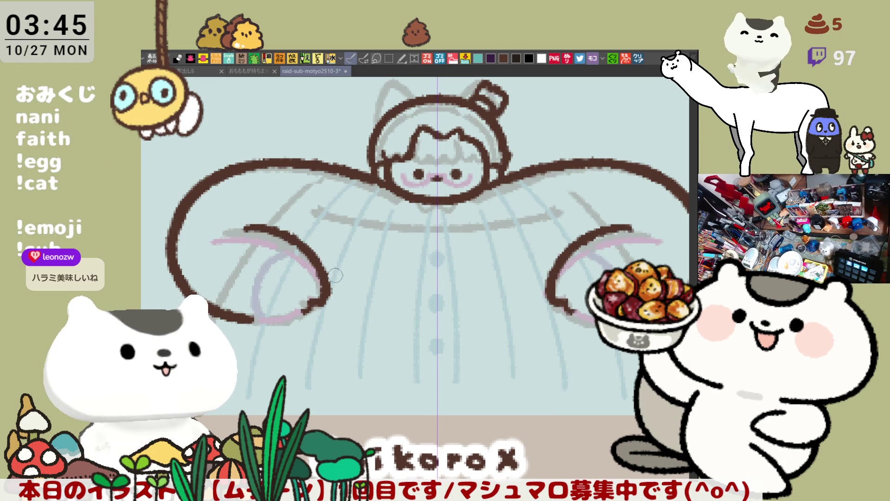
pyautogui.hotkey('ctrl', 'z')
pyautogui.moveTo(246, 212)
pyautogui.mouseDown()
pyautogui.moveTo(270, 218)
pyautogui.moveTo(309, 304)
pyautogui.moveTo(292, 319)
pyautogui.moveTo(306, 307)
pyautogui.mouseUp()
pyautogui.hotkey('ctrl', 'z')
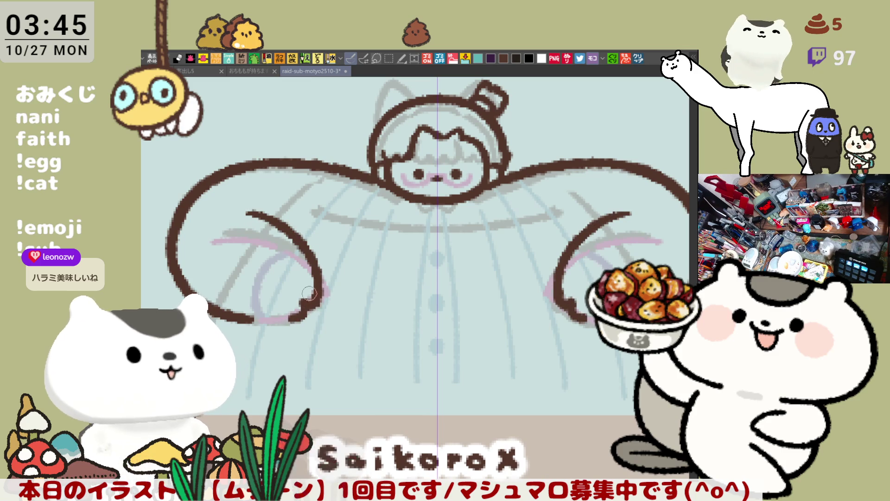
pyautogui.hotkey('ctrl', 'z')
pyautogui.hotkey('ctrl', 'y')
# - Try extending the hand hook's top stroke outward, then undo it
pyautogui.hscroll(5, 373, 249)
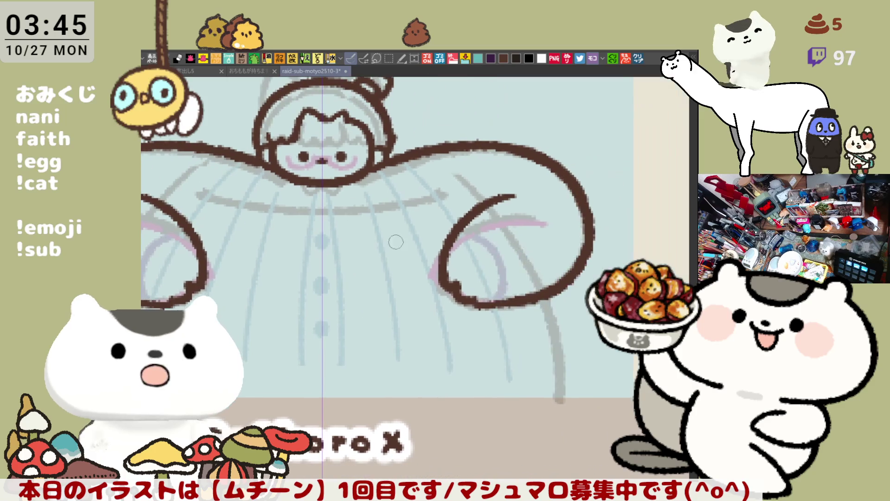
pyautogui.hscroll(-2, 511, 209)
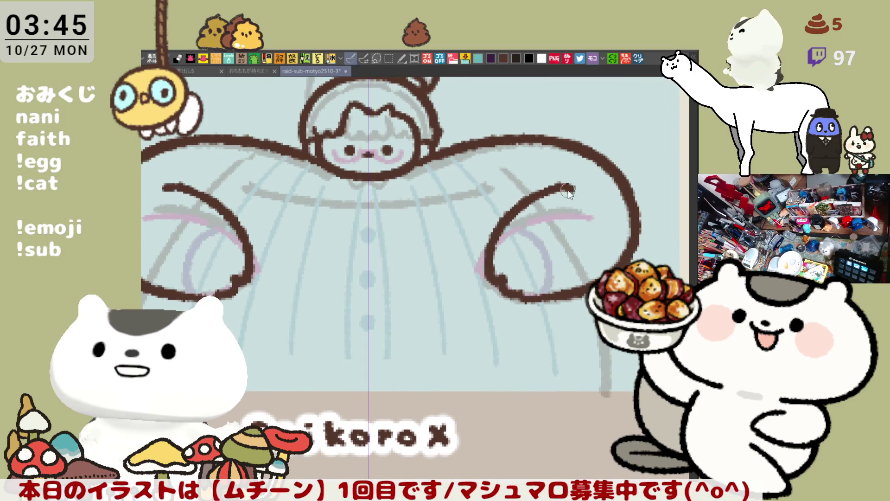
pyautogui.moveTo(542, 191); pyautogui.dragTo(578, 189)
pyautogui.hotkey('ctrl', 'z')
pyautogui.hotkey('ctrl', 'z')
pyautogui.moveTo(514, 210)
pyautogui.mouseDown()
pyautogui.moveTo(519, 181)
pyautogui.moveTo(486, 208)
pyautogui.moveTo(519, 292)
pyautogui.mouseUp()
# - Draw the curl inside the hand, redrawing it until it sits right
pyautogui.hotkey('ctrl', 'z')
pyautogui.moveTo(464, 223)
pyautogui.mouseDown()
pyautogui.moveTo(516, 242)
pyautogui.moveTo(515, 297)
pyautogui.mouseUp()
pyautogui.hotkey('ctrl', 'z')
pyautogui.hotkey('ctrl', 'z')
pyautogui.moveTo(464, 223); pyautogui.dragTo(515, 297)
pyautogui.hotkey('ctrl', 'z')
pyautogui.moveTo(465, 223)
pyautogui.mouseDown()
pyautogui.moveTo(487, 232)
pyautogui.moveTo(515, 296)
pyautogui.mouseUp()
pyautogui.hotkey('ctrl', 'z')
pyautogui.moveTo(464, 224); pyautogui.dragTo(514, 295)
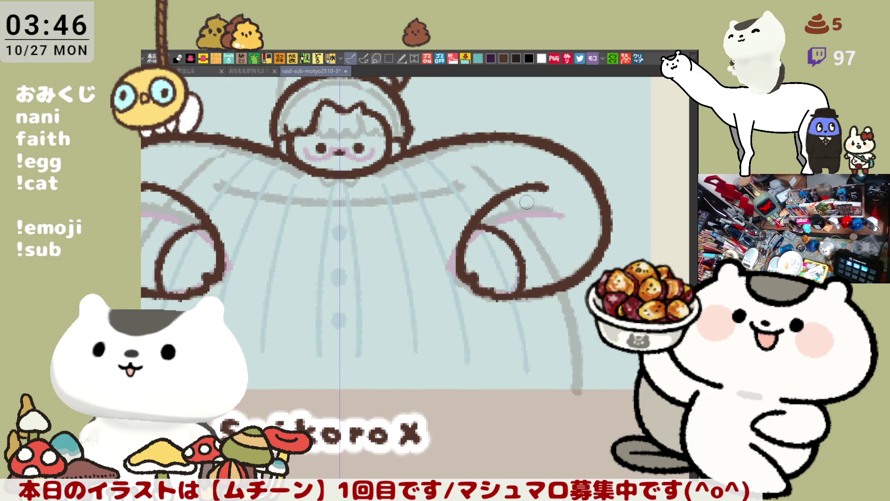
# - Ink the outline running from the arm down to the curled hand
pyautogui.moveTo(501, 194); pyautogui.dragTo(558, 284)
pyautogui.hotkey('ctrl', 'z')
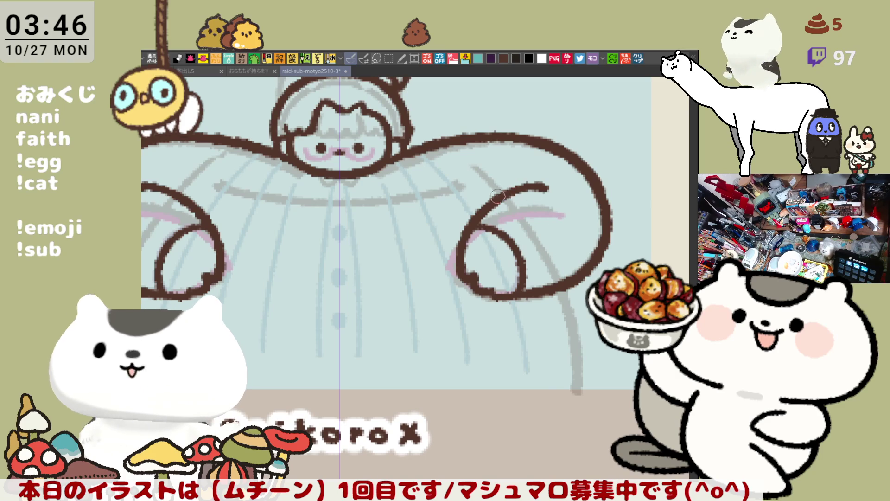
pyautogui.moveTo(495, 199); pyautogui.dragTo(559, 282)
pyautogui.hotkey('ctrl', 'z')
pyautogui.moveTo(496, 197); pyautogui.dragTo(550, 290)
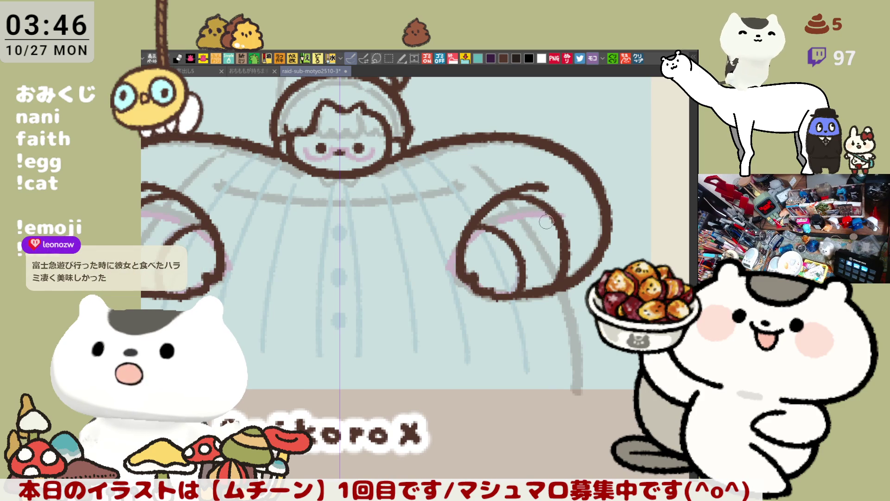
pyautogui.scroll(-3, 545, 224)
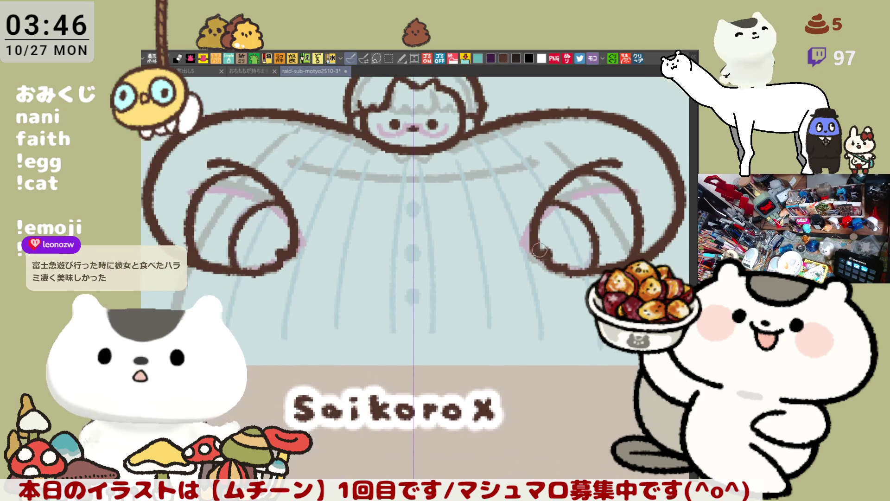
pyautogui.scroll(3, 515, 272)
pyautogui.scroll(-2, 533, 231)
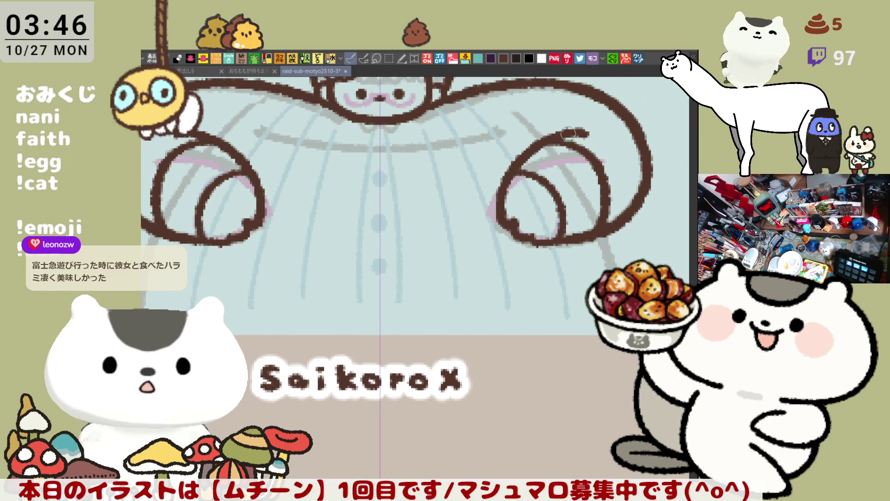
pyautogui.scroll(3, 539, 222)
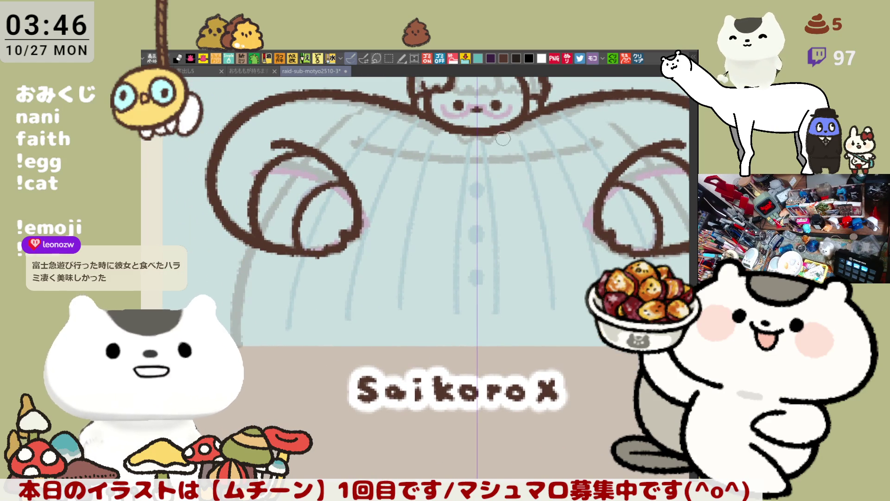
pyautogui.scroll(1, 461, 187)
pyautogui.scroll(2, 417, 174)
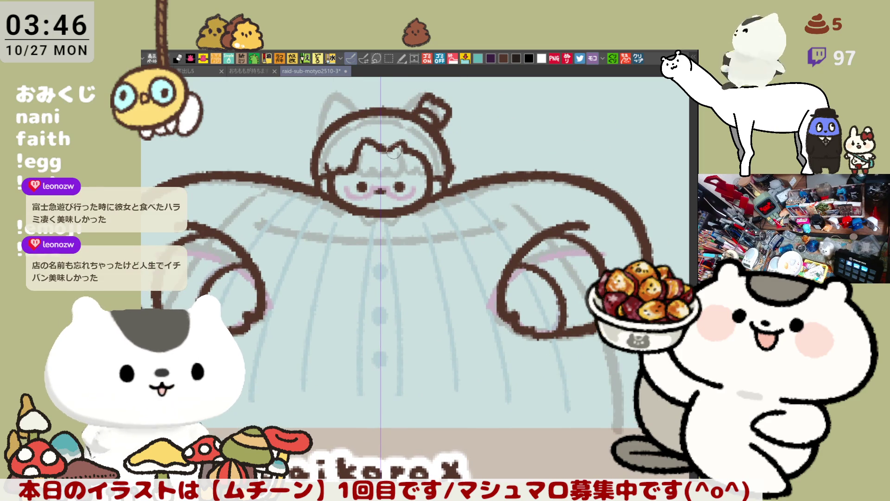
pyautogui.moveTo(399, 178); pyautogui.dragTo(444, 165)
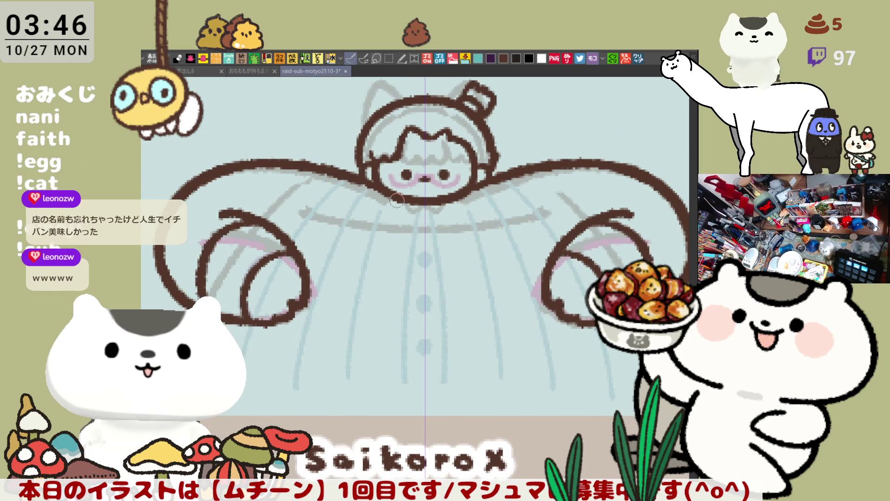
# - Draw a scalloped collar under the chin
pyautogui.moveTo(391, 196); pyautogui.dragTo(459, 204)
pyautogui.hotkey('ctrl', 'z')
pyautogui.moveTo(391, 196); pyautogui.dragTo(424, 203)
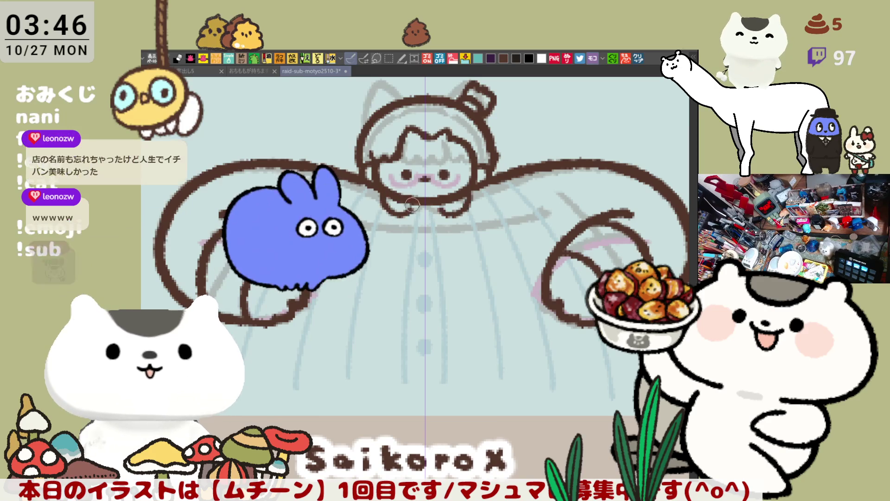
pyautogui.hotkey('ctrl', 'z')
pyautogui.hotkey('ctrl', 'y')
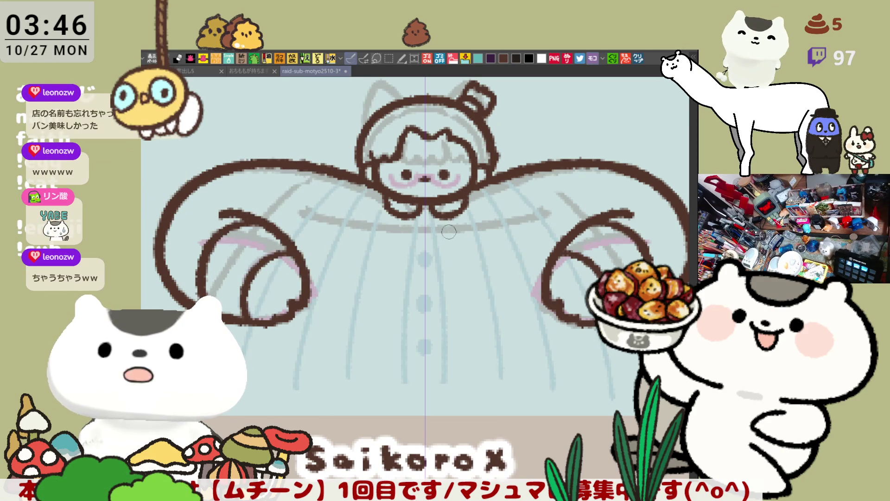
# - Sketch and redo the body lines running down from the chin
pyautogui.moveTo(414, 223); pyautogui.dragTo(409, 350)
pyautogui.hotkey('ctrl', 'z')
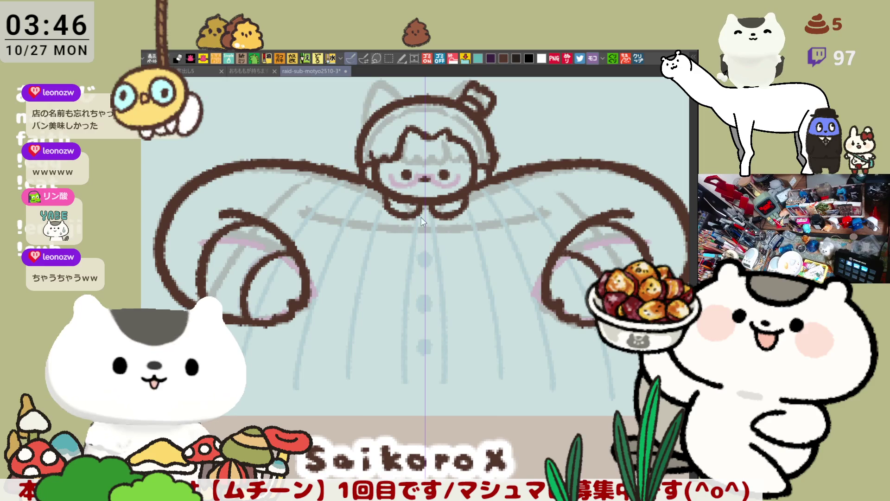
pyautogui.moveTo(407, 220); pyautogui.dragTo(386, 356)
pyautogui.hotkey('ctrl', 'z')
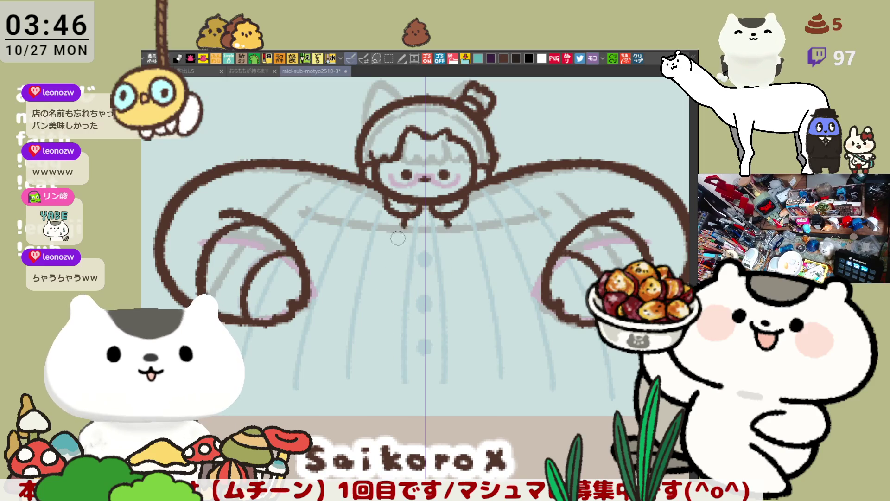
pyautogui.moveTo(405, 222); pyautogui.dragTo(375, 362)
pyautogui.hotkey('ctrl', 'z')
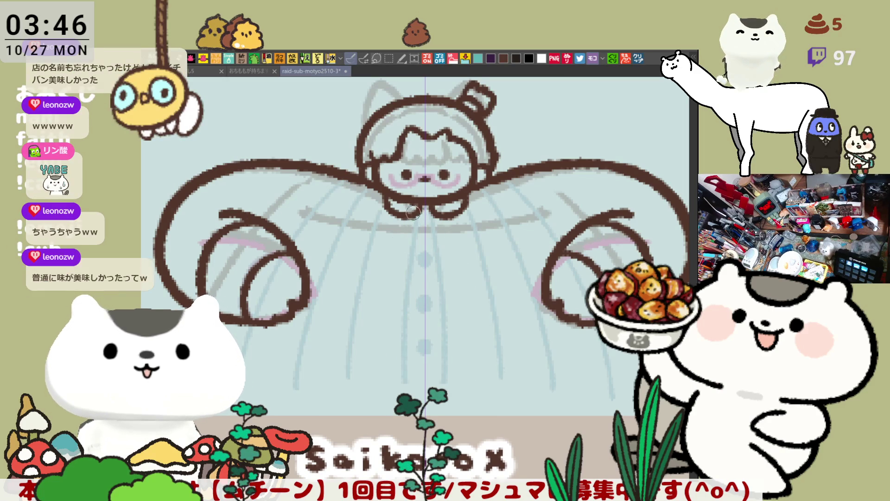
pyautogui.moveTo(413, 212); pyautogui.dragTo(394, 385)
pyautogui.hotkey('ctrl', 'z')
# - Draw body lines flaring toward the bottom and hem lines out to both sides
pyautogui.moveTo(405, 211); pyautogui.dragTo(404, 367)
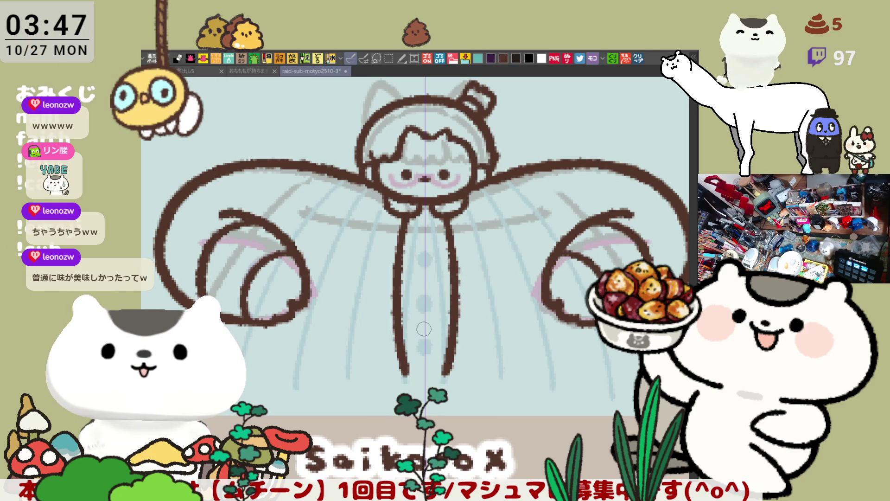
pyautogui.hotkey('ctrl', 'z')
pyautogui.hotkey('ctrl', 'z')
pyautogui.moveTo(408, 204); pyautogui.dragTo(389, 365)
pyautogui.hotkey('ctrl', 'z')
pyautogui.moveTo(411, 204); pyautogui.dragTo(383, 378)
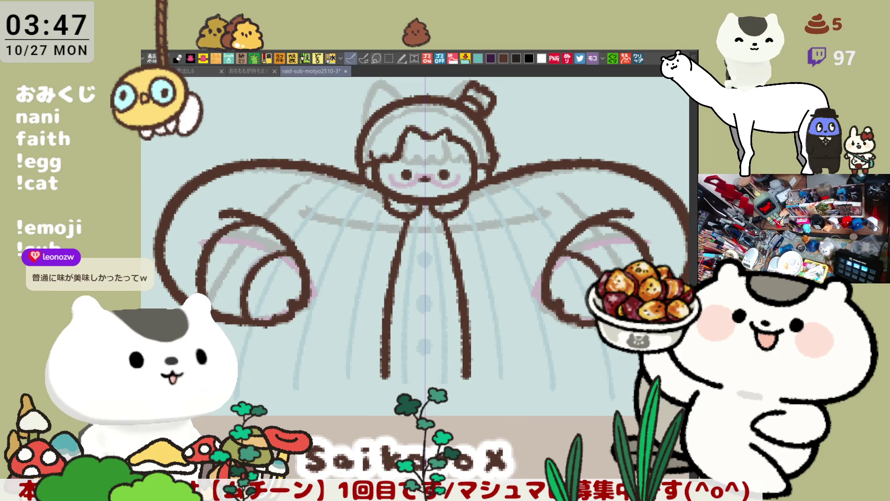
pyautogui.moveTo(214, 383); pyautogui.dragTo(386, 383)
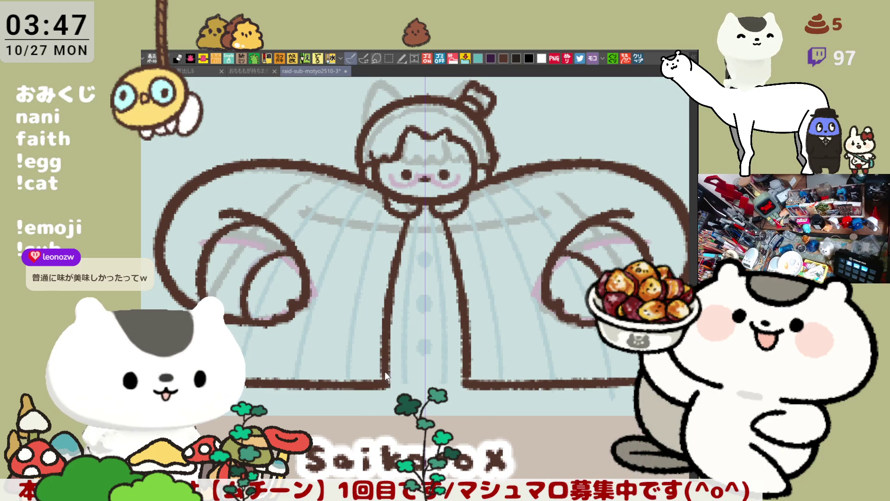
pyautogui.scroll(-3, 286, 314)
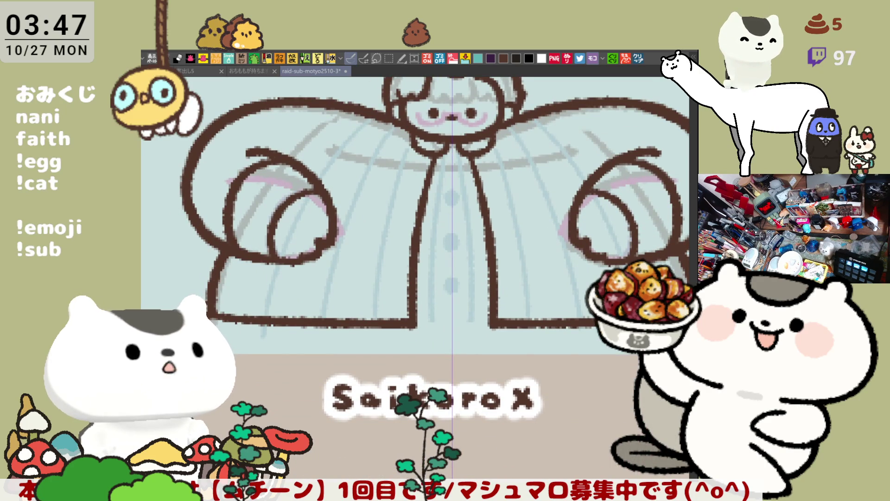
# - Add a horizontal line with a small tick mark across the lower body
pyautogui.moveTo(229, 340)
pyautogui.mouseDown()
pyautogui.moveTo(410, 343)
pyautogui.moveTo(406, 332)
pyautogui.moveTo(321, 334)
pyautogui.mouseUp()
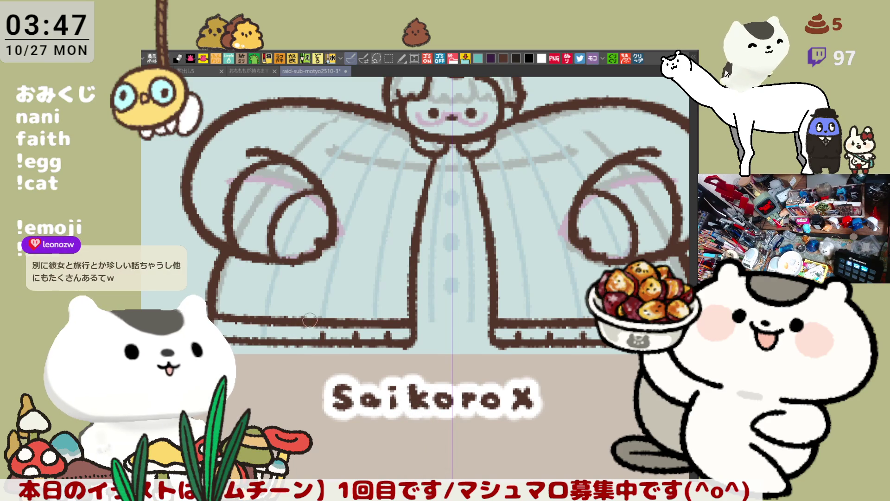
pyautogui.moveTo(295, 332); pyautogui.dragTo(273, 334)
pyautogui.moveTo(447, 309)
pyautogui.mouseDown()
pyautogui.moveTo(379, 302)
pyautogui.moveTo(403, 300)
pyautogui.mouseUp()
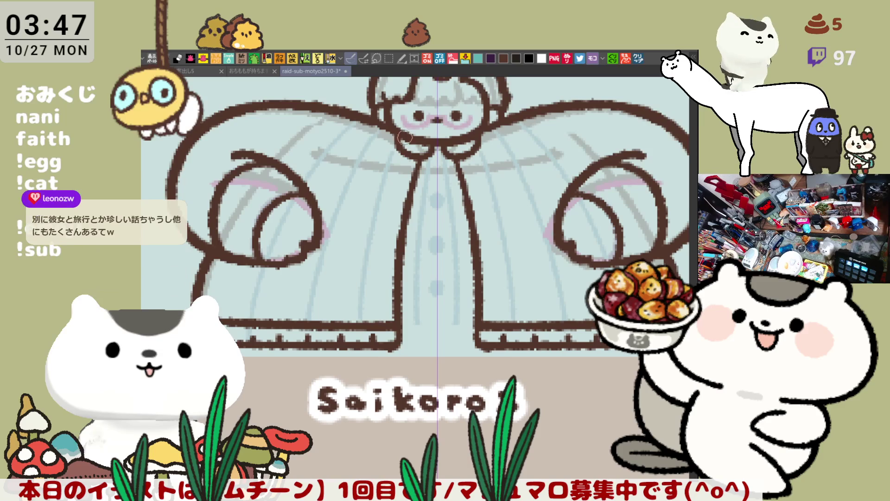
pyautogui.moveTo(494, 201)
pyautogui.mouseDown()
pyautogui.moveTo(471, 186)
pyautogui.moveTo(494, 200)
pyautogui.moveTo(472, 205)
pyautogui.mouseUp()
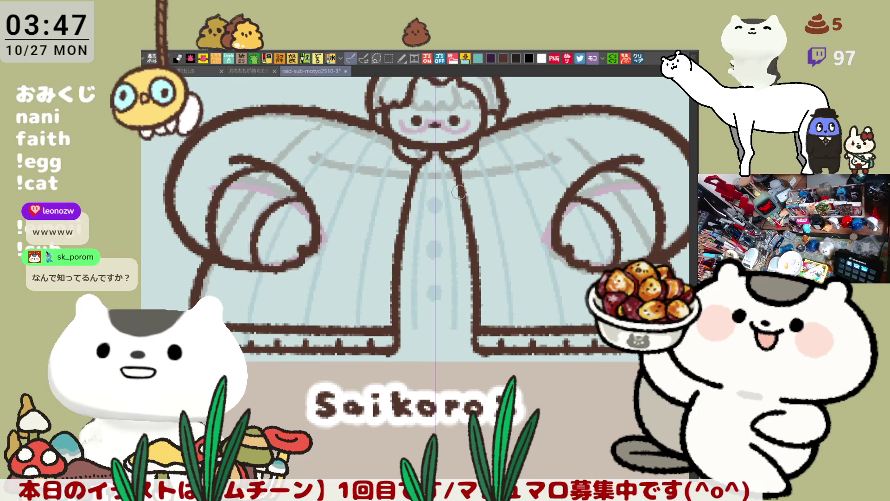
pyautogui.moveTo(468, 190)
pyautogui.mouseDown()
pyautogui.moveTo(420, 180)
pyautogui.moveTo(451, 191)
pyautogui.moveTo(431, 272)
pyautogui.moveTo(403, 236)
pyautogui.moveTo(353, 249)
pyautogui.mouseUp()
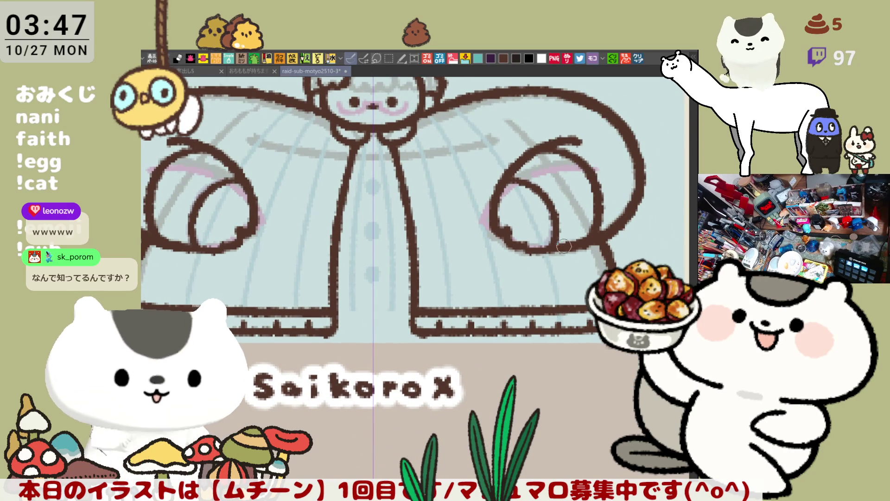
pyautogui.moveTo(362, 281); pyautogui.dragTo(452, 273)
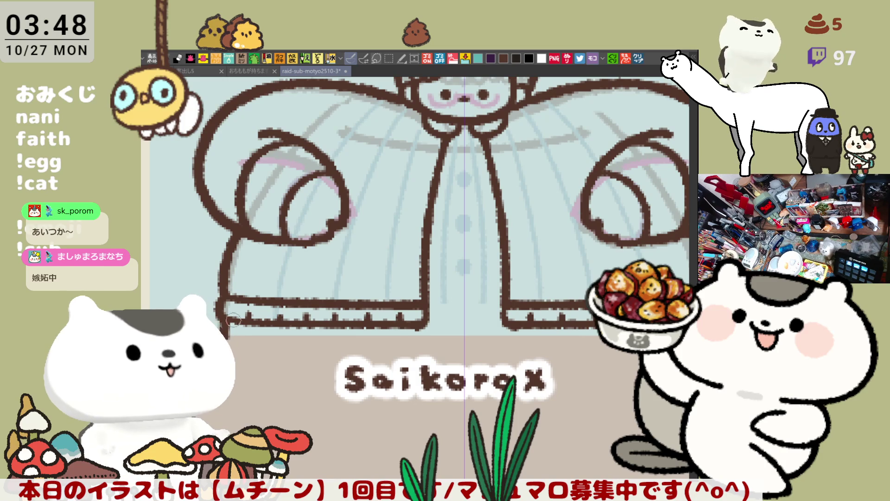
# - Draw a line bridging the gap between the two coat hems
pyautogui.scroll(-2, 260, 316)
pyautogui.scroll(2, 371, 288)
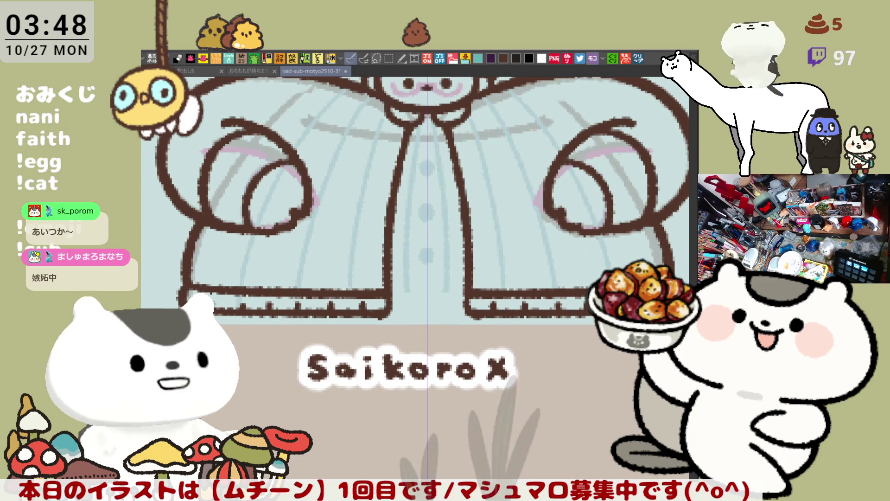
pyautogui.scroll(1, 410, 293)
pyautogui.scroll(-1, 409, 293)
pyautogui.moveTo(410, 293); pyautogui.dragTo(423, 297)
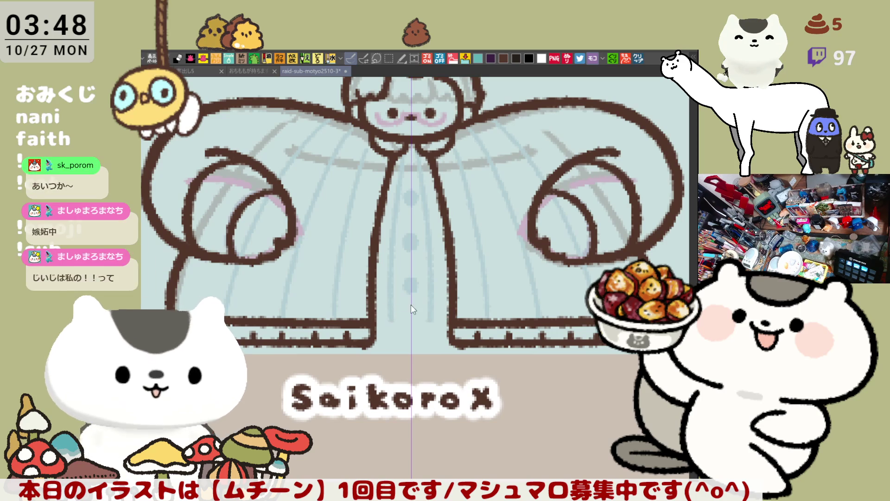
pyautogui.moveTo(377, 322); pyautogui.dragTo(449, 323)
pyautogui.hotkey('ctrl', 'z')
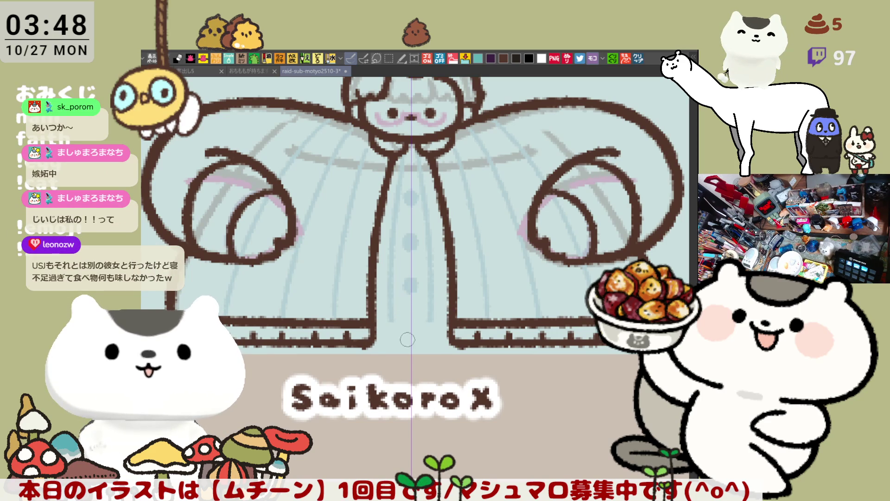
pyautogui.moveTo(374, 331); pyautogui.dragTo(450, 334)
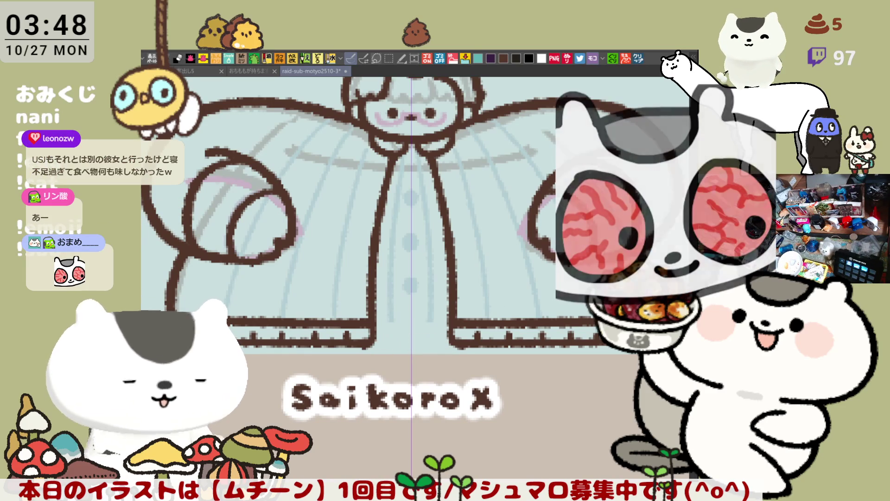
# - Draw the coat's bottom edge between the centre front lines, redrawing until it fits
pyautogui.moveTo(376, 342); pyautogui.dragTo(453, 343)
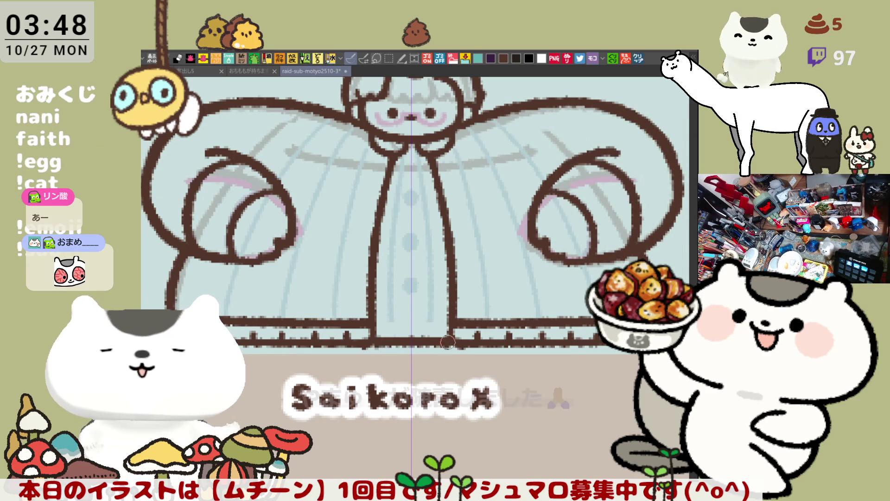
pyautogui.hotkey('ctrl', 'z')
pyautogui.moveTo(371, 343); pyautogui.dragTo(450, 344)
pyautogui.hotkey('ctrl', 'z')
pyautogui.moveTo(371, 340); pyautogui.dragTo(444, 344)
pyautogui.hotkey('ctrl', 'z')
pyautogui.moveTo(368, 343); pyautogui.dragTo(448, 345)
pyautogui.hotkey('ctrl', 'z')
pyautogui.hotkey('ctrl', 'z')
pyautogui.moveTo(368, 343); pyautogui.dragTo(448, 344)
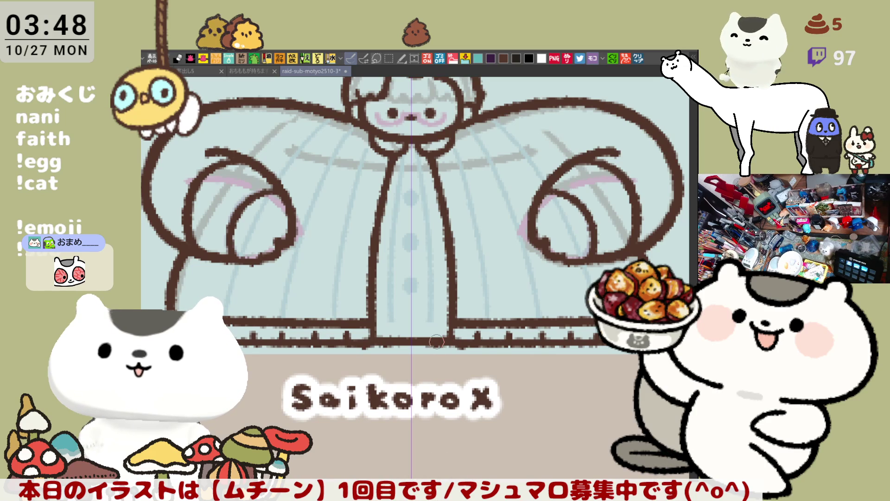
pyautogui.scroll(-2, 436, 343)
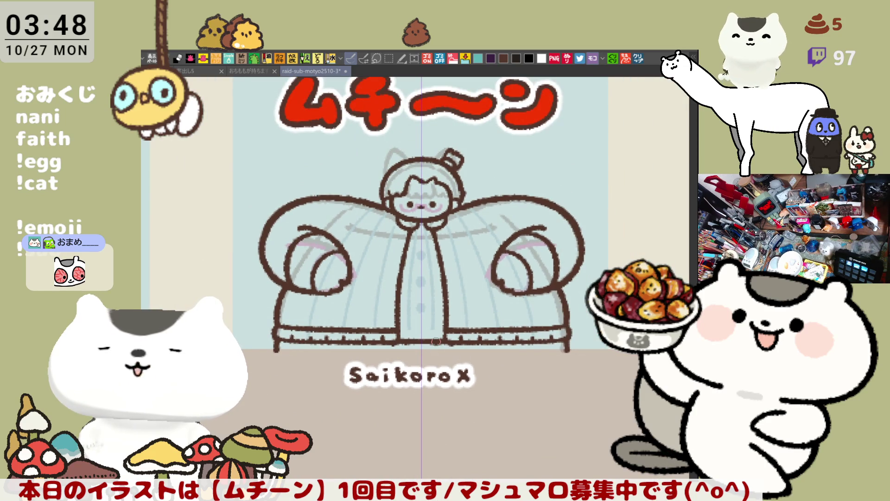
# - Draw curved fold lines inside the right sleeve
pyautogui.scroll(2, 435, 342)
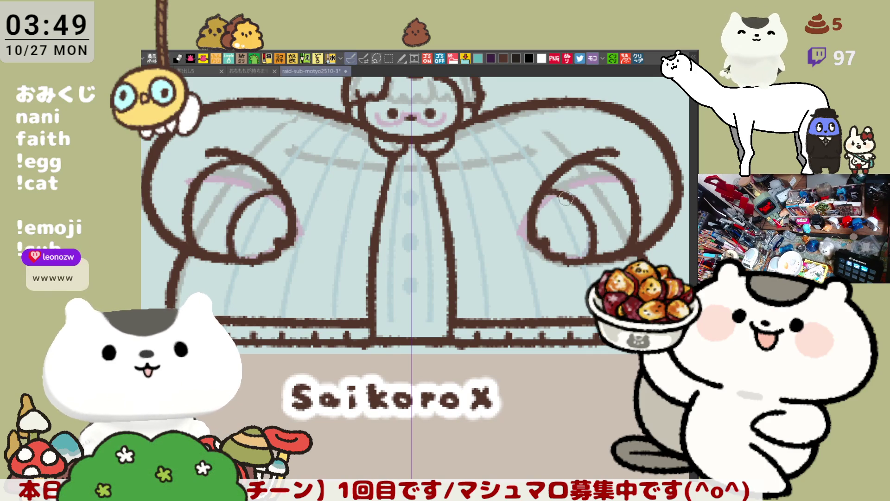
pyautogui.moveTo(612, 181); pyautogui.dragTo(544, 218)
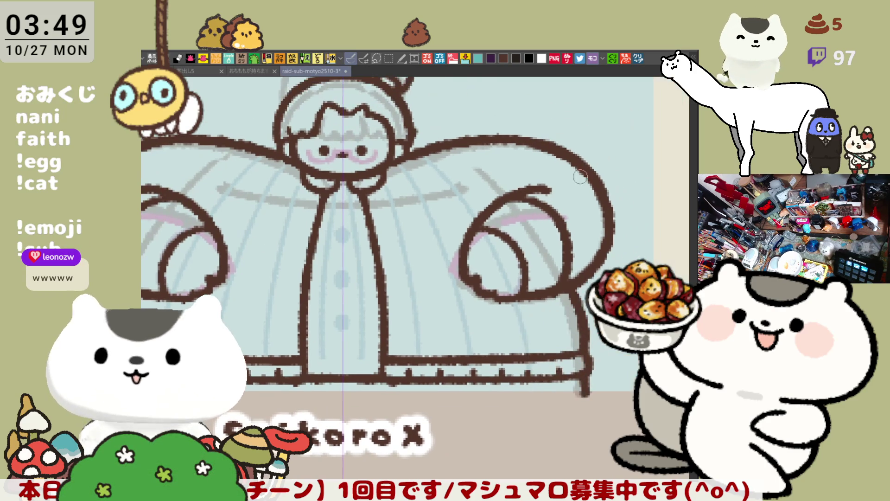
pyautogui.moveTo(568, 147)
pyautogui.mouseDown()
pyautogui.moveTo(579, 168)
pyautogui.moveTo(559, 211)
pyautogui.mouseUp()
pyautogui.hotkey('ctrl', 'z')
pyautogui.moveTo(573, 158); pyautogui.dragTo(558, 230)
pyautogui.moveTo(441, 245); pyautogui.dragTo(542, 231)
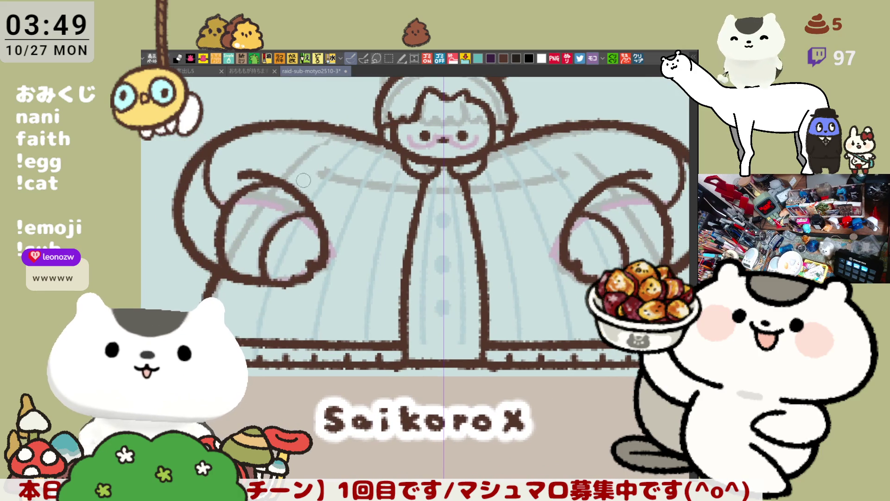
# - Draw the inner curved fold inside the left sleeve
pyautogui.moveTo(226, 137); pyautogui.dragTo(217, 209)
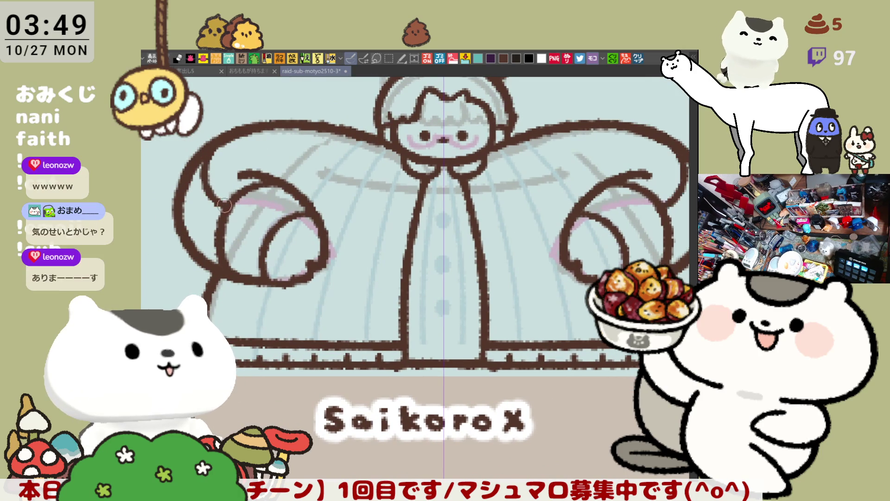
pyautogui.hotkey('ctrl', 'z')
pyautogui.moveTo(227, 136); pyautogui.dragTo(217, 210)
pyautogui.hotkey('ctrl', 'z')
pyautogui.moveTo(226, 139); pyautogui.dragTo(223, 211)
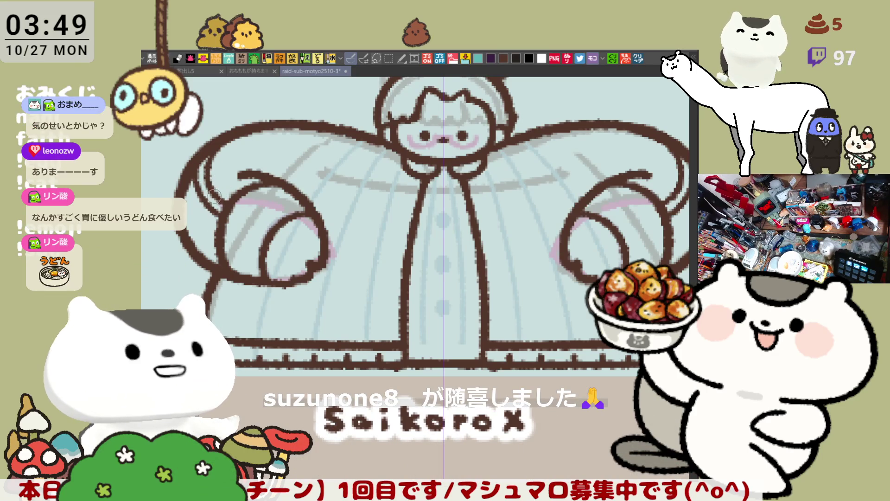
pyautogui.moveTo(339, 239)
pyautogui.mouseDown()
pyautogui.moveTo(257, 265)
pyautogui.moveTo(356, 248)
pyautogui.mouseUp()
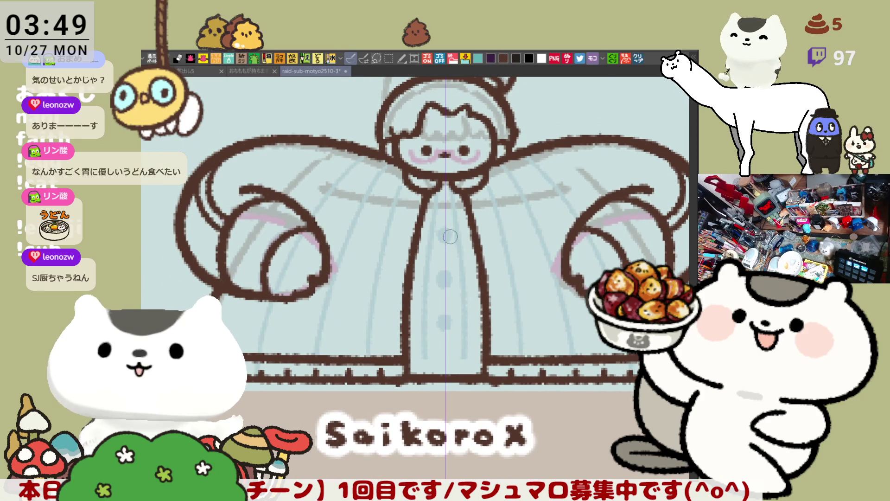
pyautogui.moveTo(237, 190)
pyautogui.mouseDown()
pyautogui.moveTo(120, 195)
pyautogui.moveTo(228, 188)
pyautogui.mouseUp()
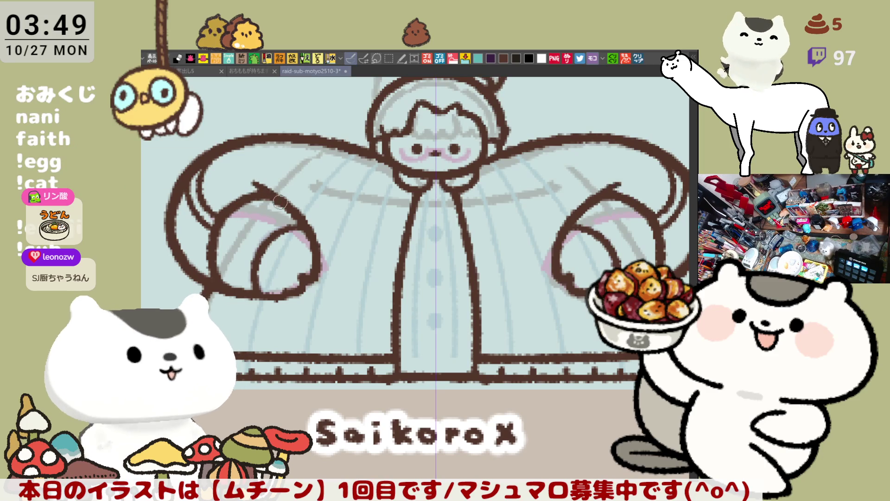
# - Try a mirrored curve across both sleeves, undo it, and review the figure
pyautogui.moveTo(243, 176)
pyautogui.mouseDown()
pyautogui.moveTo(278, 199)
pyautogui.moveTo(284, 142)
pyautogui.mouseUp()
pyautogui.hotkey('ctrl', 'z')
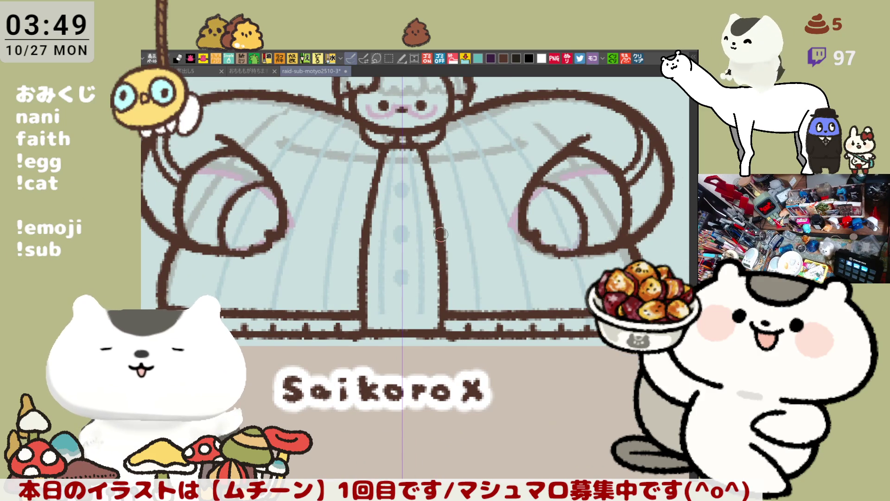
pyautogui.scroll(-3, 441, 235)
pyautogui.scroll(1, 441, 234)
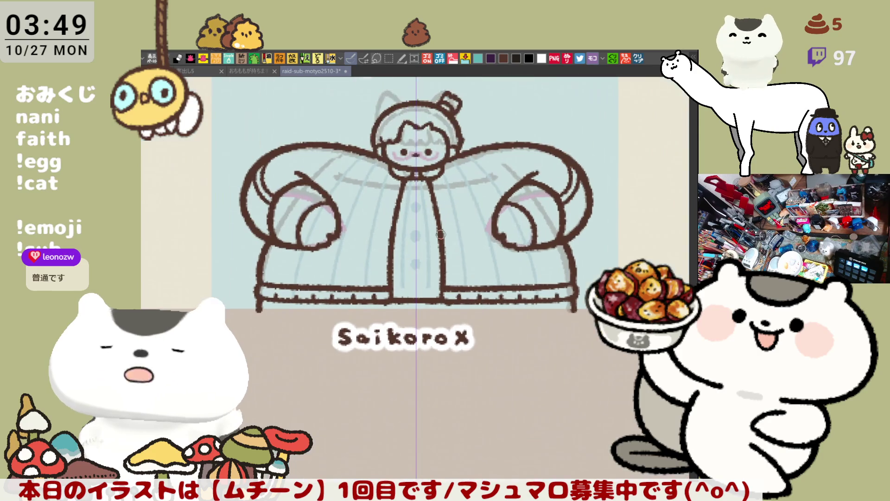
pyautogui.scroll(3, 441, 234)
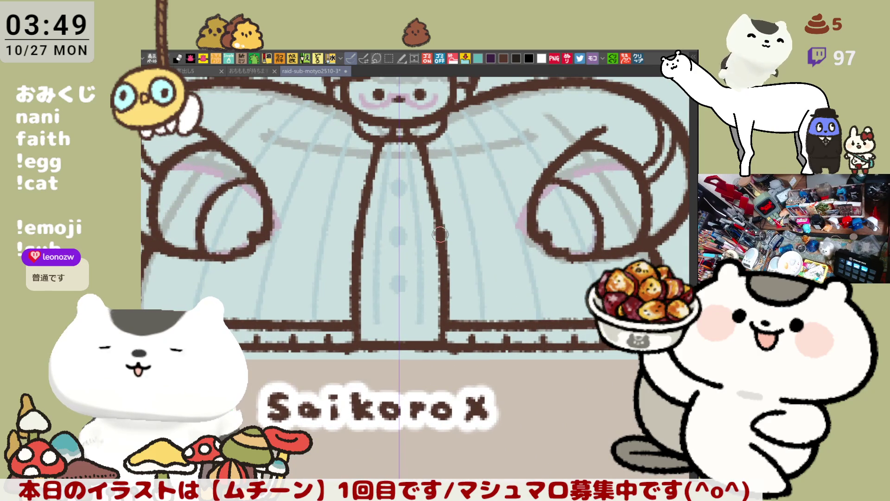
pyautogui.scroll(-2, 441, 234)
pyautogui.scroll(2, 397, 185)
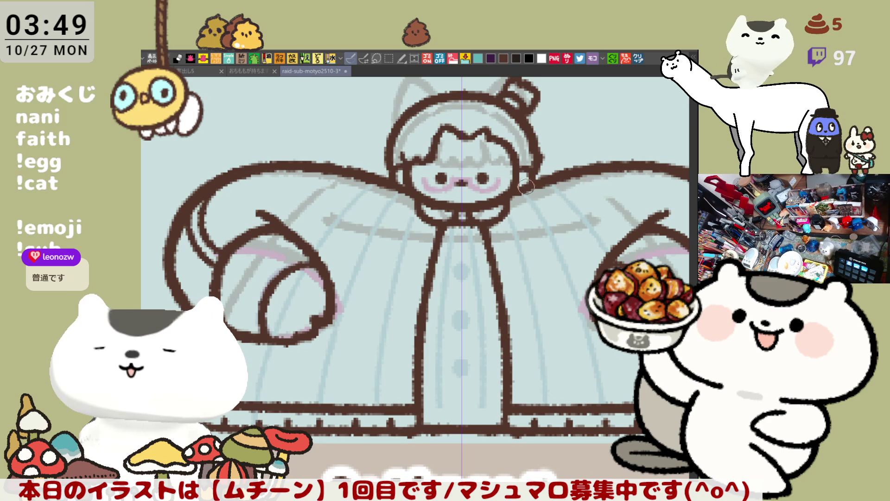
pyautogui.moveTo(536, 184); pyautogui.dragTo(457, 212)
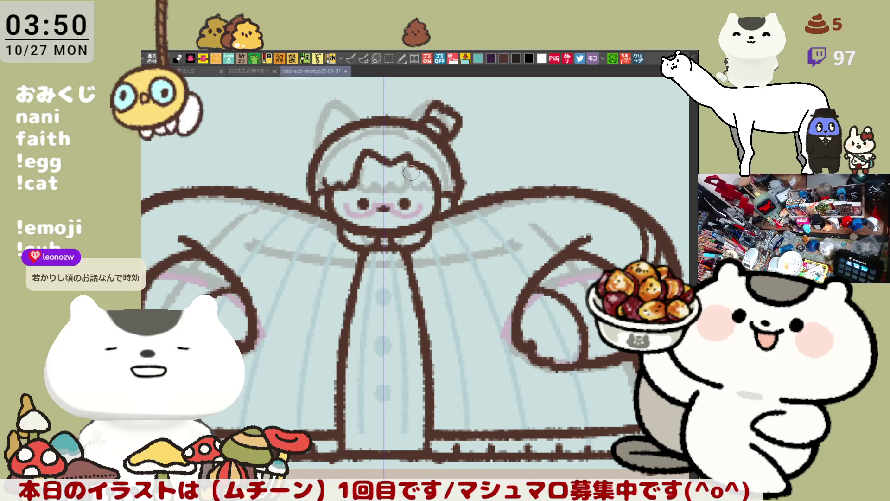
pyautogui.moveTo(382, 222); pyautogui.dragTo(441, 204)
pyautogui.moveTo(330, 248); pyautogui.dragTo(319, 241)
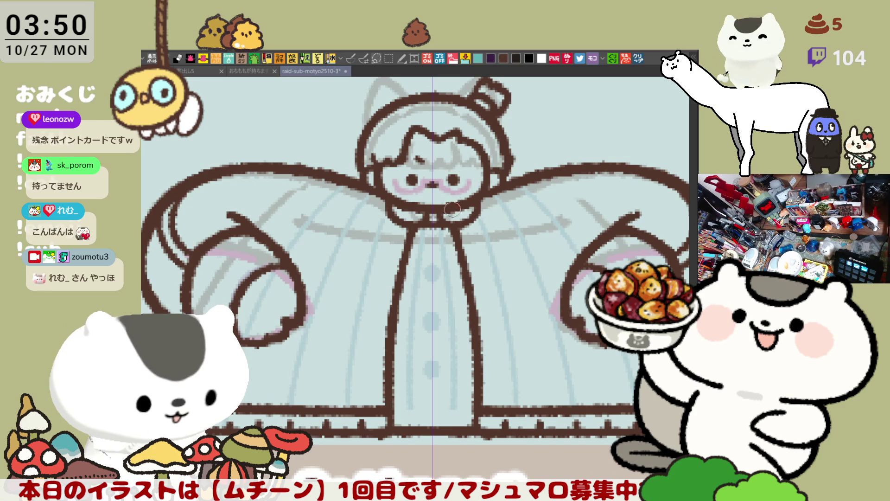
pyautogui.scroll(-3, 458, 217)
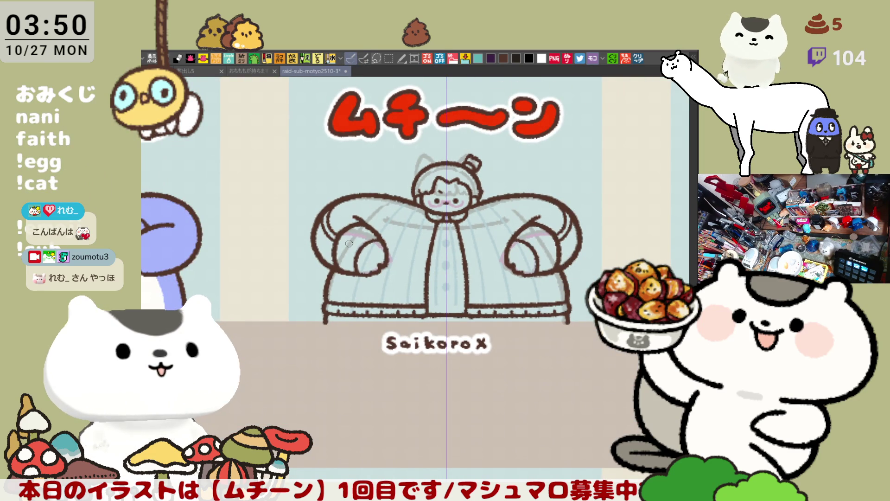
# - Redraw the stroke across the sleeve cuff, retrying until it sits right
pyautogui.scroll(5, 349, 243)
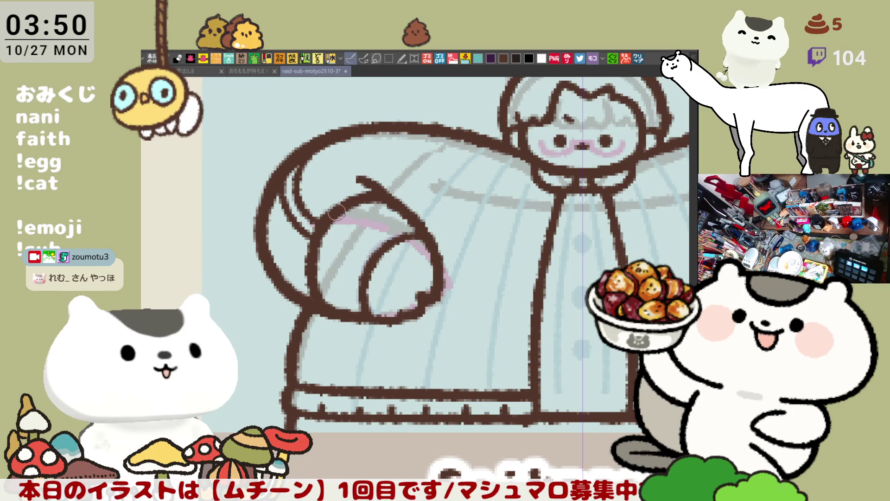
pyautogui.moveTo(327, 227); pyautogui.dragTo(376, 252)
pyautogui.hotkey('ctrl', 'z')
pyautogui.moveTo(322, 224); pyautogui.dragTo(375, 253)
pyautogui.moveTo(323, 239); pyautogui.dragTo(370, 272)
pyautogui.hotkey('ctrl', 'z')
pyautogui.moveTo(304, 232); pyautogui.dragTo(374, 273)
pyautogui.hotkey('ctrl', 'z')
pyautogui.hotkey('ctrl', 'z')
pyautogui.moveTo(320, 227); pyautogui.dragTo(375, 253)
pyautogui.moveTo(315, 239)
pyautogui.mouseDown()
pyautogui.moveTo(371, 267)
pyautogui.moveTo(330, 255)
pyautogui.moveTo(371, 268)
pyautogui.mouseUp()
pyautogui.hotkey('ctrl', 'z')
pyautogui.hotkey('ctrl', 'z')
pyautogui.hotkey('ctrl', 'z')
pyautogui.moveTo(311, 239); pyautogui.dragTo(370, 267)
# - Fit the whole figure in view, mirror it to check the drawing, and save
pyautogui.moveTo(480, 295); pyautogui.dragTo(413, 282)
pyautogui.hotkey('ctrl', '-')
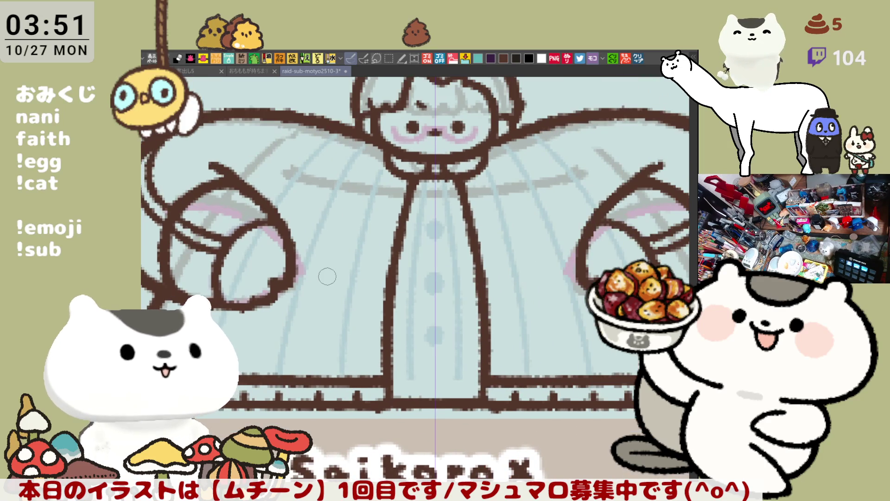
pyautogui.scroll(3, 327, 276)
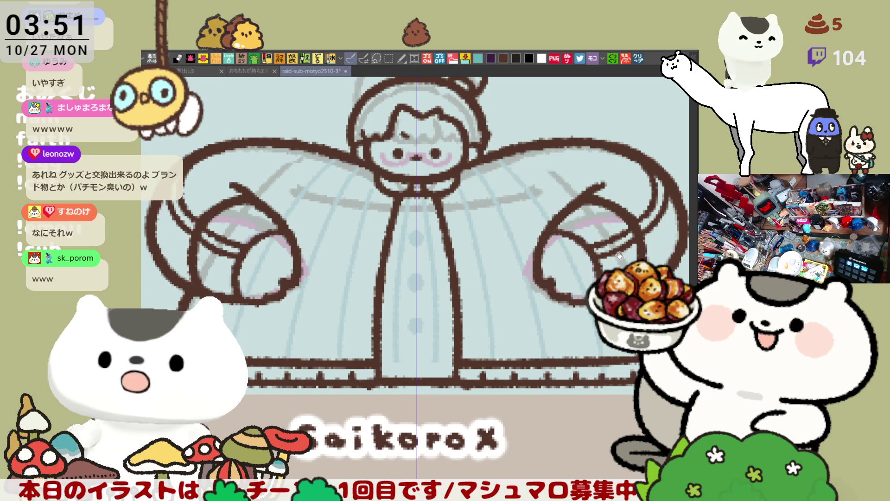
pyautogui.hscroll(2, 568, 257)
pyautogui.scroll(-1, 569, 258)
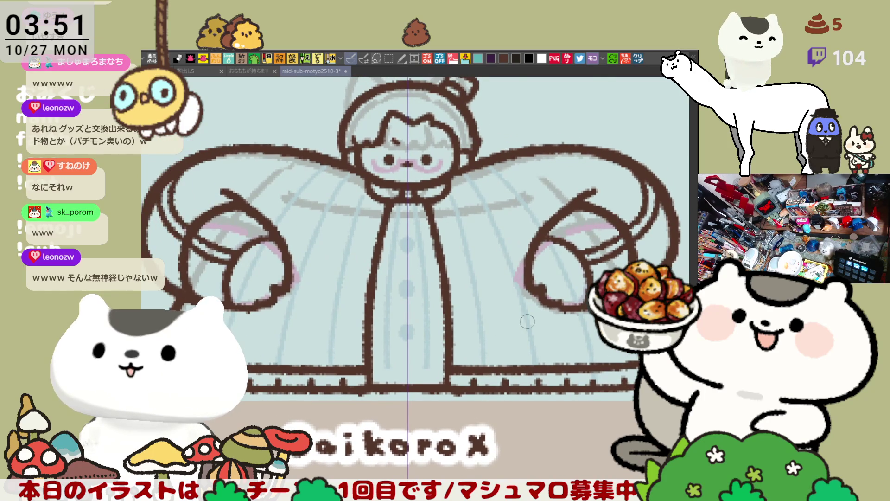
pyautogui.scroll(1, 527, 321)
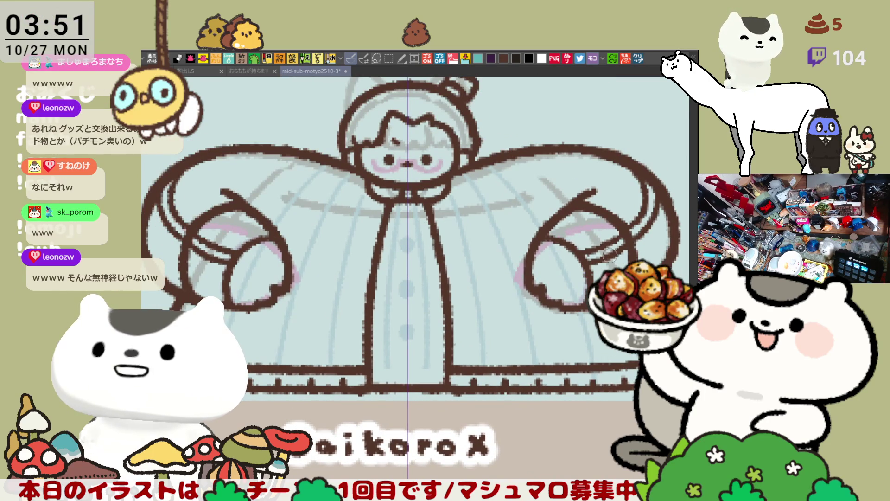
pyautogui.press('h')
pyautogui.press('h')
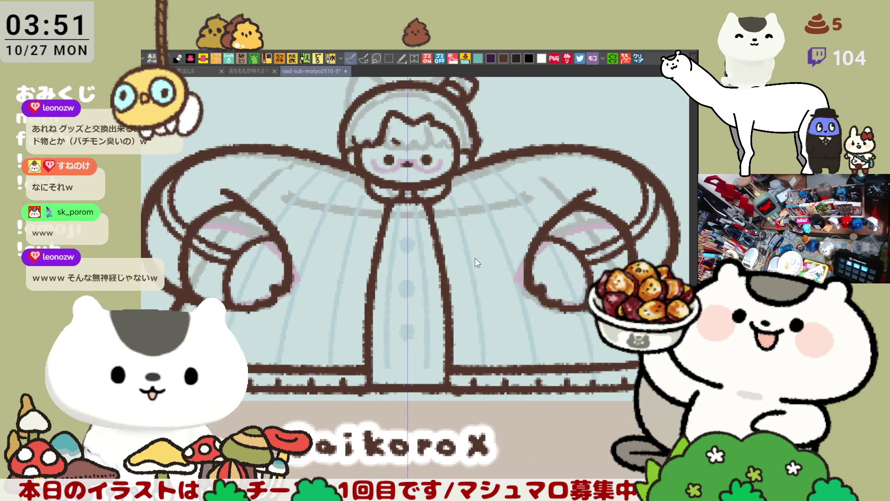
pyautogui.scroll(-2, 490, 280)
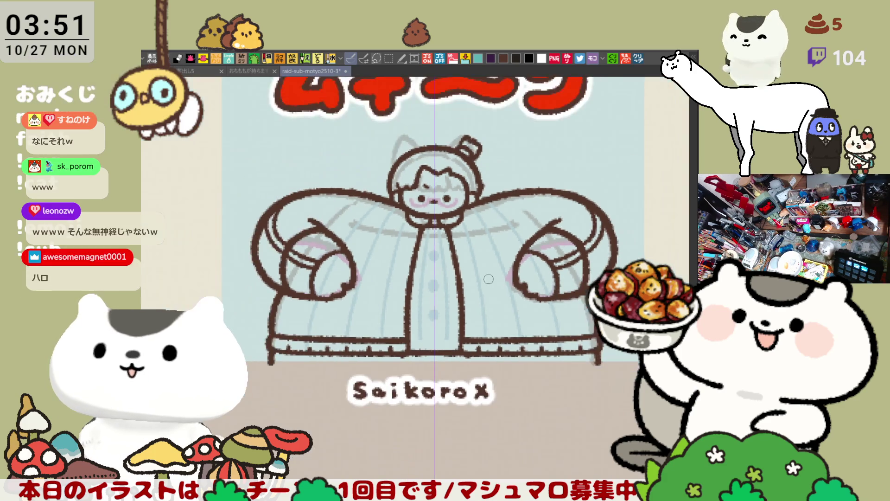
pyautogui.scroll(2, 489, 279)
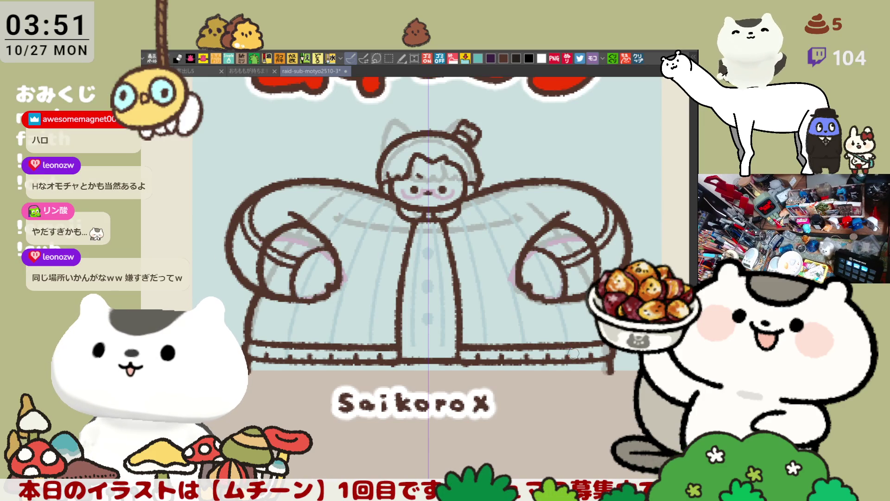
pyautogui.hotkey('ctrl', 's')
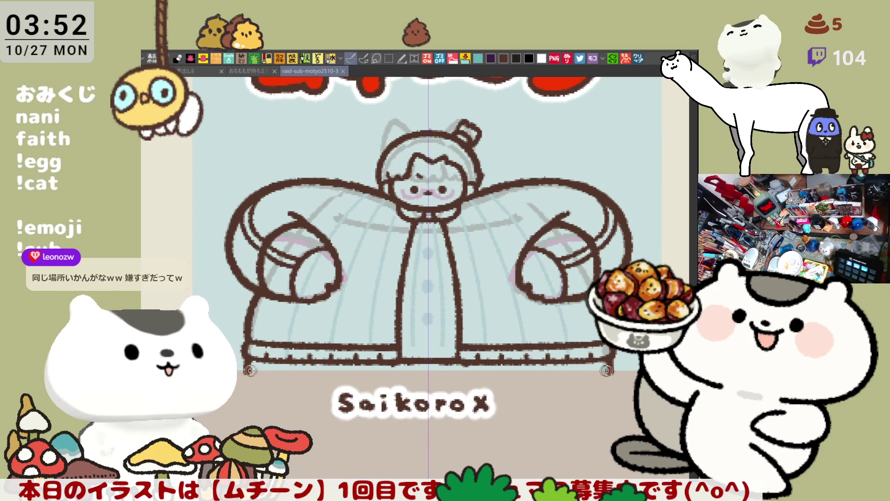
# - Close the coat's bottom edge with a straight line and lasso-fill the coat dark grey
pyautogui.moveTo(252, 370); pyautogui.dragTo(608, 370)
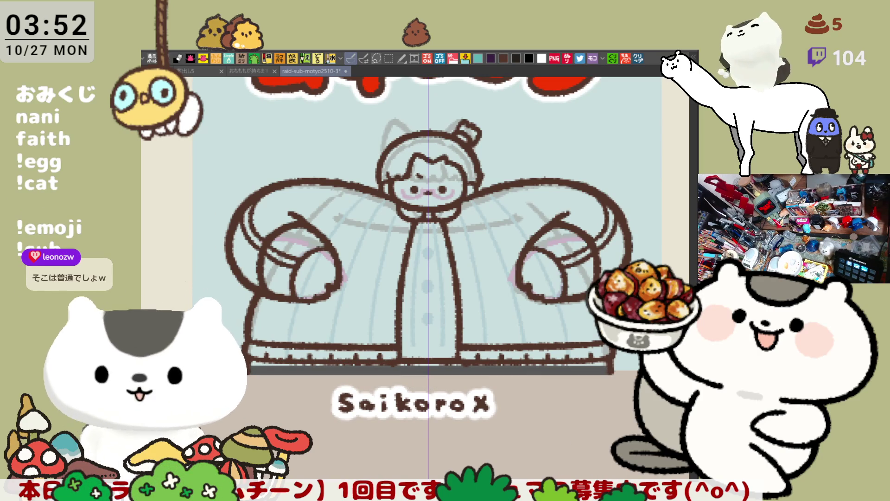
pyautogui.scroll(1, 619, 390)
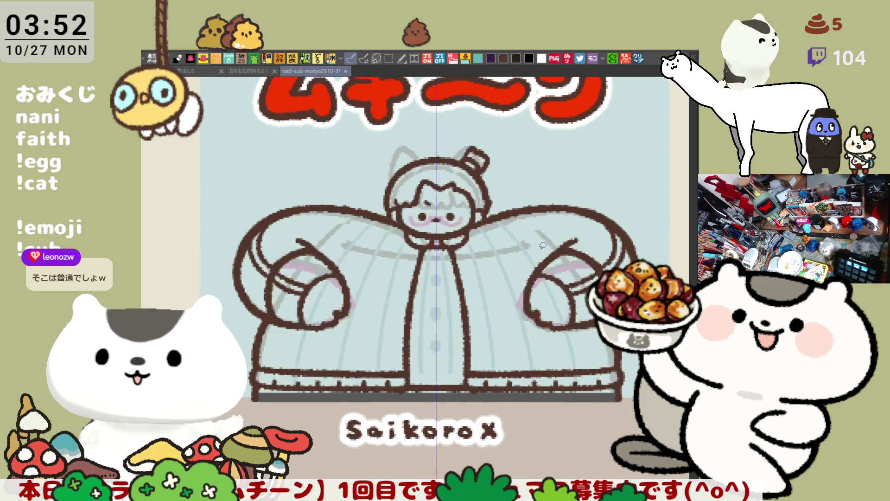
pyautogui.moveTo(218, 208)
pyautogui.mouseDown()
pyautogui.moveTo(537, 113)
pyautogui.moveTo(635, 417)
pyautogui.moveTo(306, 459)
pyautogui.mouseUp()
pyautogui.moveTo(442, 401); pyautogui.dragTo(584, 297)
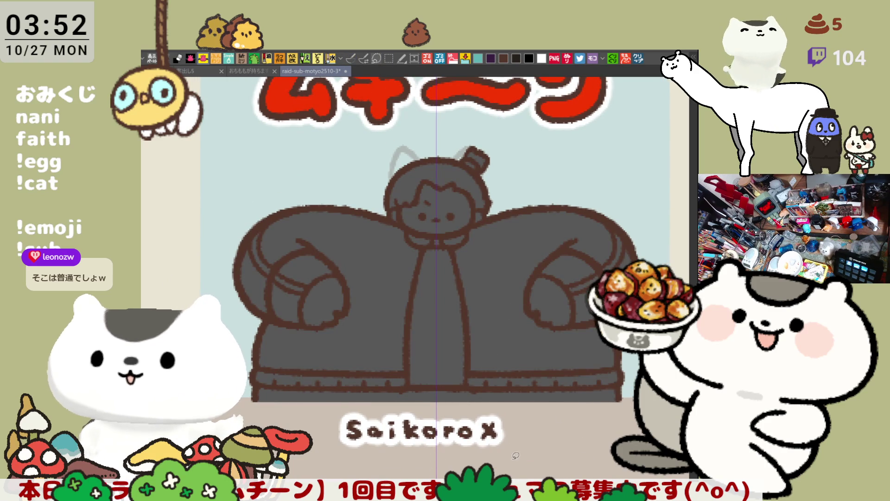
# - Brush grey over the right side of the head, then fill the face pale peach and hair dark
pyautogui.moveTo(285, 220); pyautogui.dragTo(266, 194)
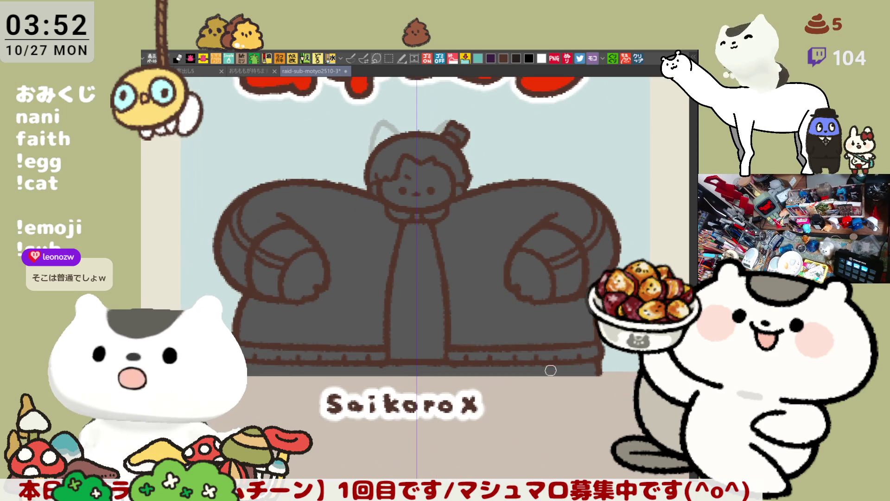
pyautogui.click(351, 58)
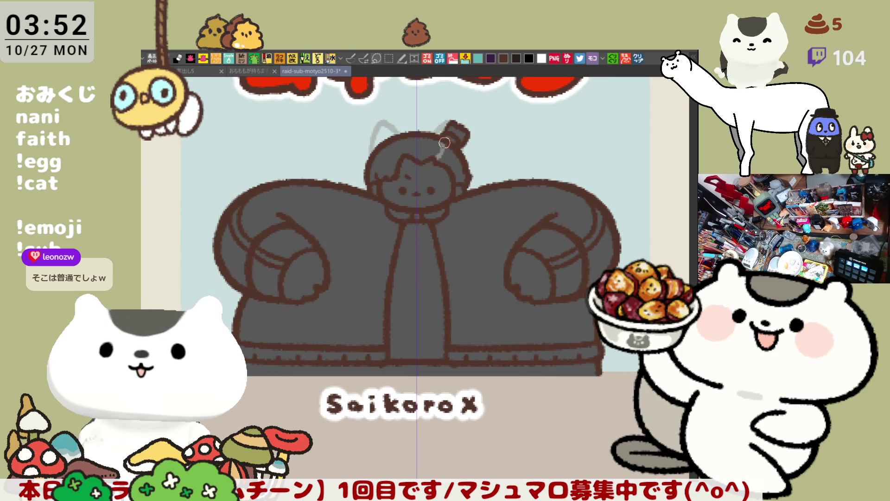
pyautogui.moveTo(441, 149); pyautogui.dragTo(463, 158)
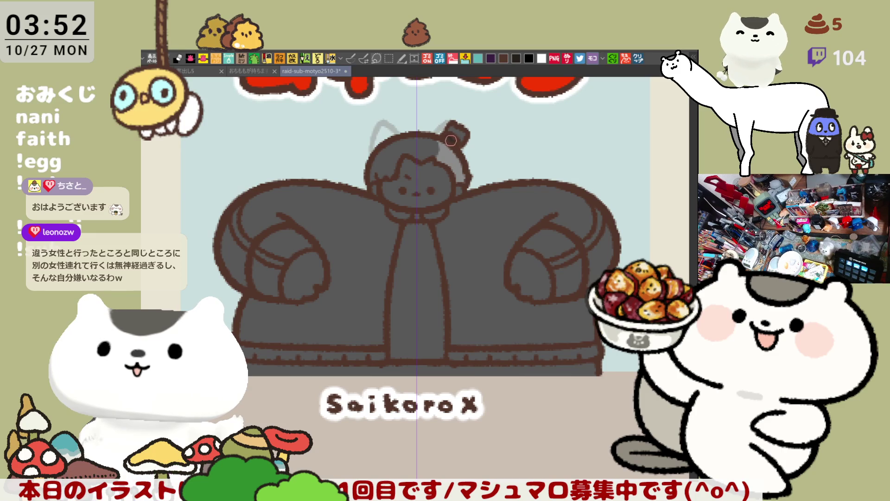
pyautogui.click(351, 58)
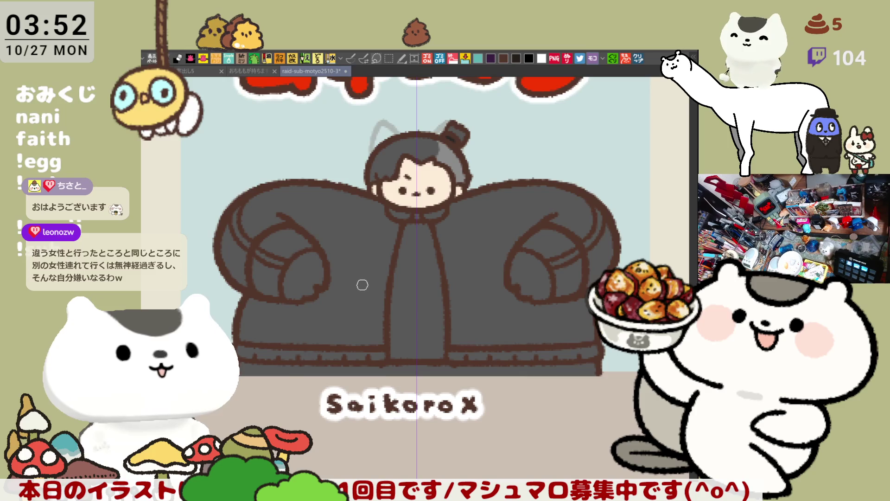
# - Fill both hands with skin colour and brush pink blush on the cheeks and knuckles
pyautogui.click(318, 262)
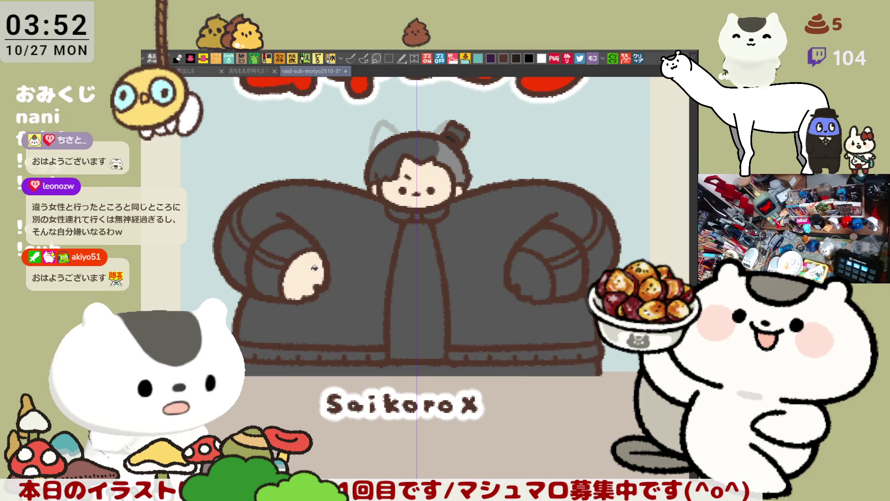
pyautogui.click(533, 286)
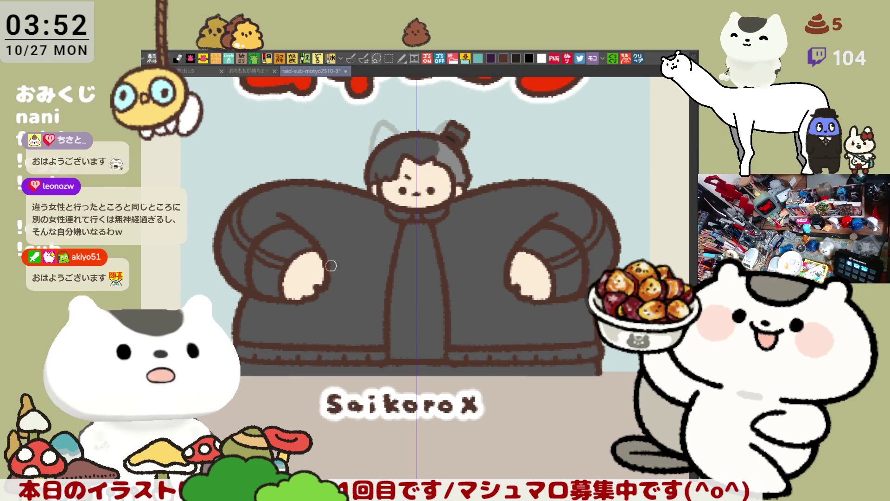
pyautogui.click(351, 58)
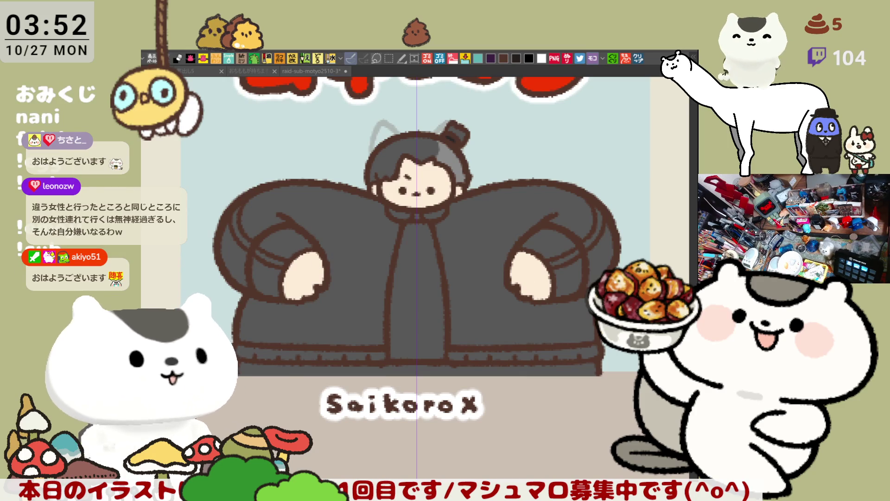
pyautogui.moveTo(385, 188); pyautogui.dragTo(444, 188)
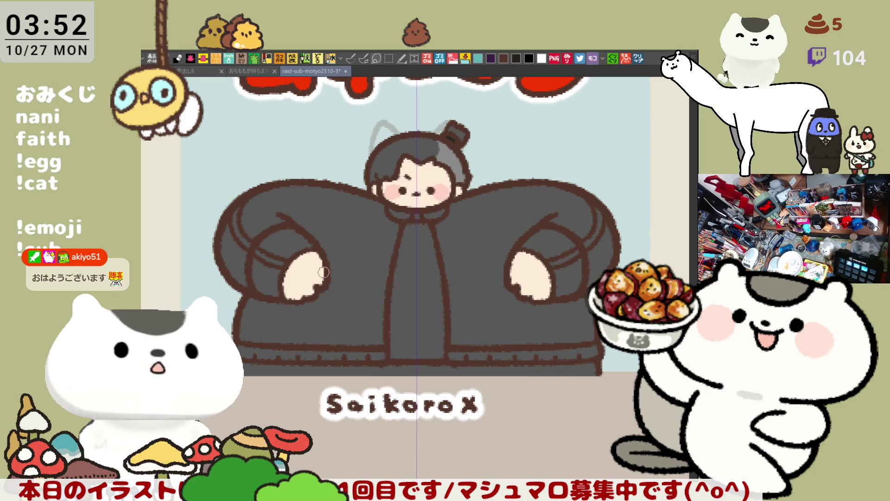
pyautogui.moveTo(309, 284); pyautogui.dragTo(312, 288)
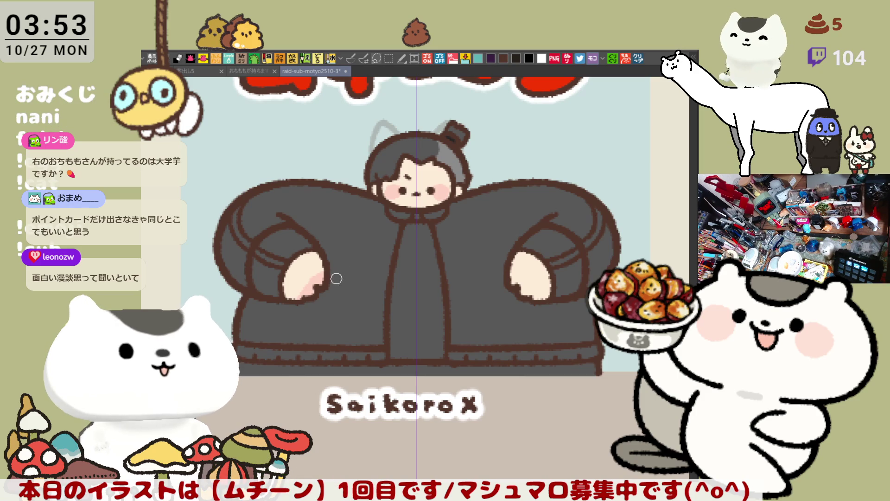
# - Recolour the curved sleeve lines white
pyautogui.hotkey('ctrl', 'z')
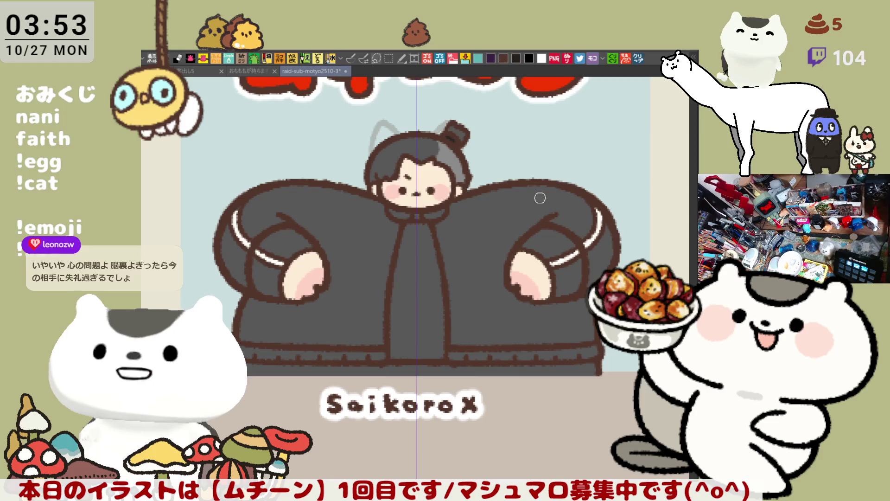
pyautogui.hotkey('ctrl', 'y')
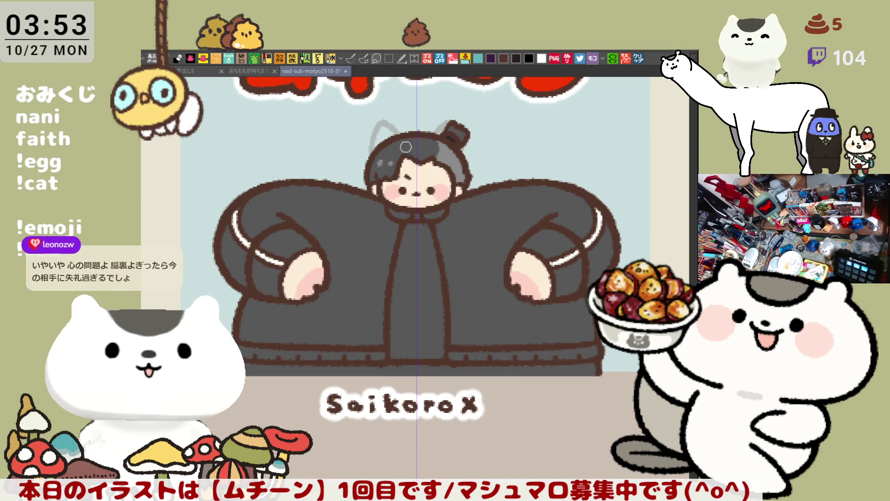
pyautogui.hotkey('ctrl', 'z')
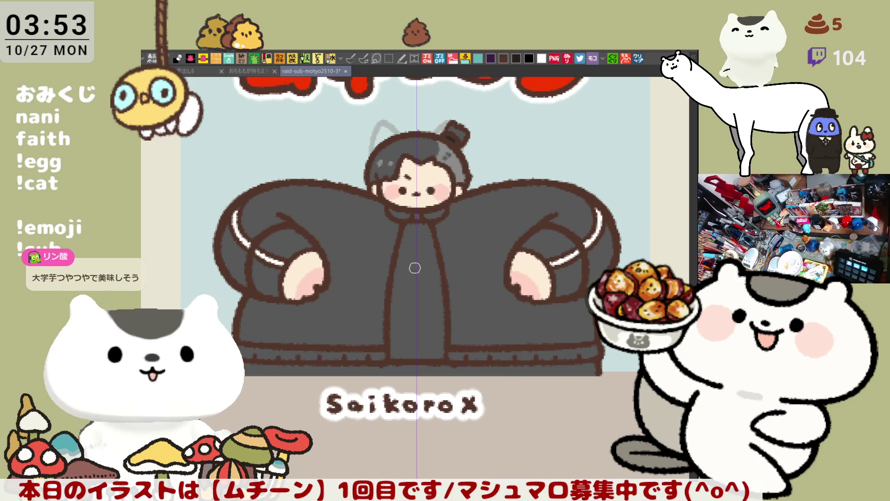
pyautogui.moveTo(462, 307); pyautogui.dragTo(501, 284)
# - Bucket-fill the coat, collar and every sleeve area red
pyautogui.press('p')
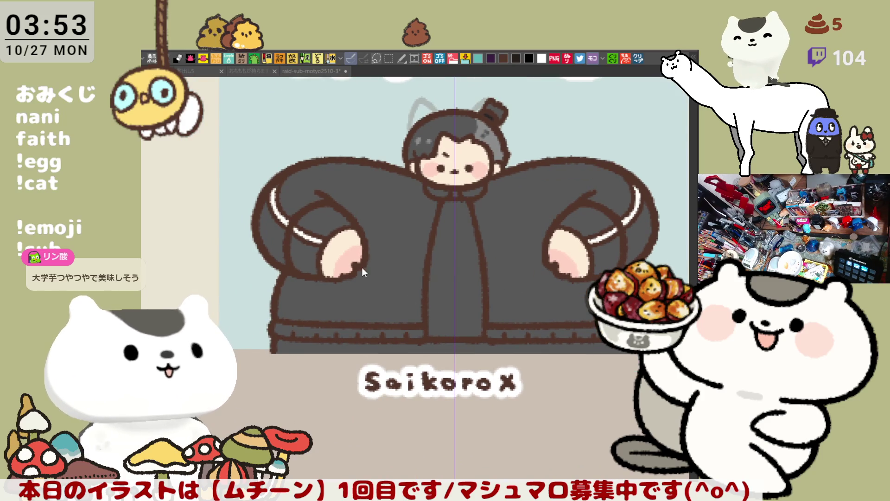
pyautogui.press('g')
pyautogui.click(388, 265)
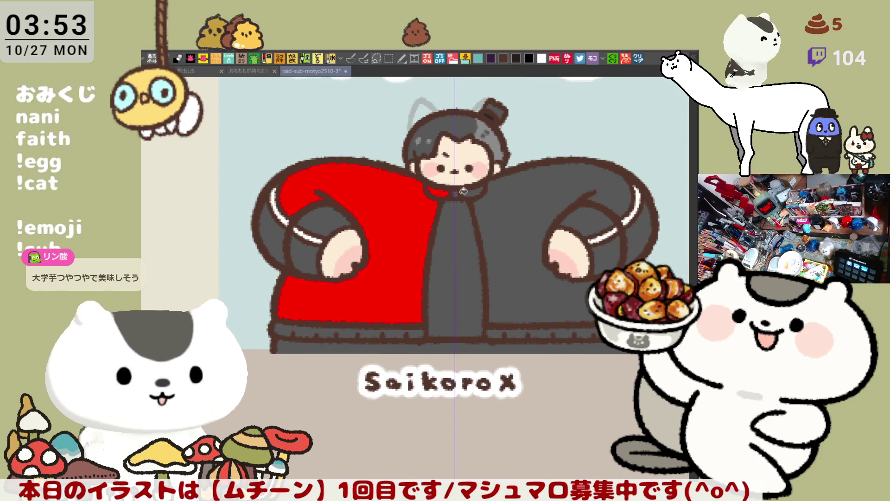
pyautogui.click(473, 191)
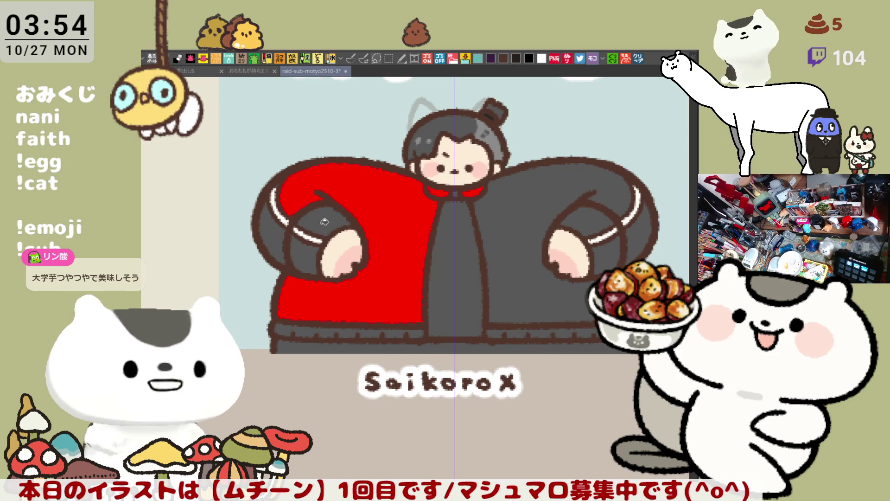
pyautogui.click(302, 251)
pyautogui.click(271, 227)
pyautogui.click(325, 220)
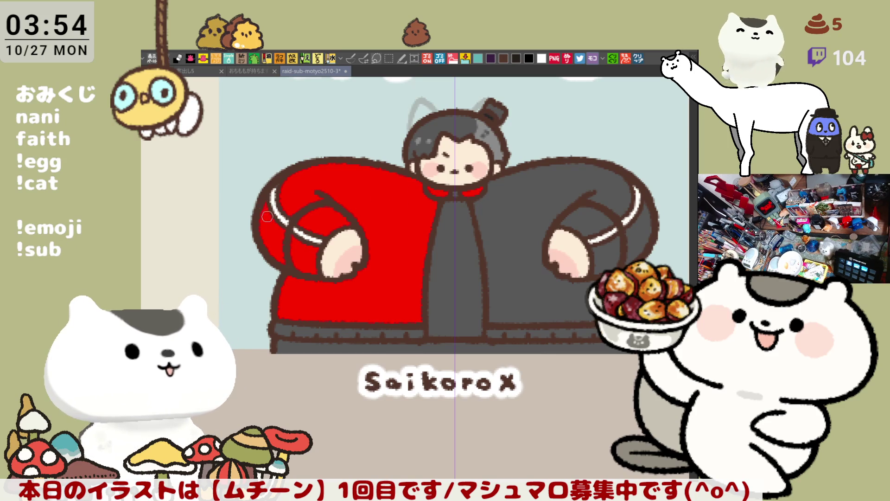
pyautogui.click(527, 200)
pyautogui.click(591, 228)
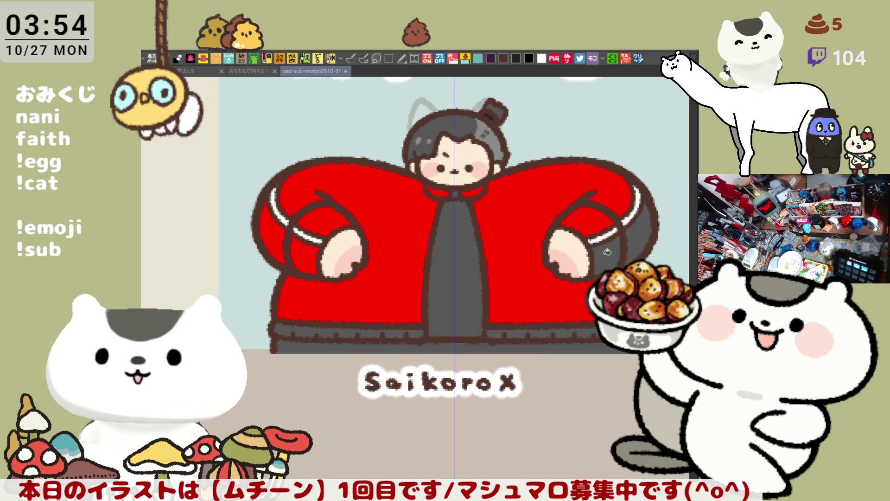
pyautogui.click(608, 249)
pyautogui.click(642, 231)
pyautogui.moveTo(644, 212); pyautogui.dragTo(587, 205)
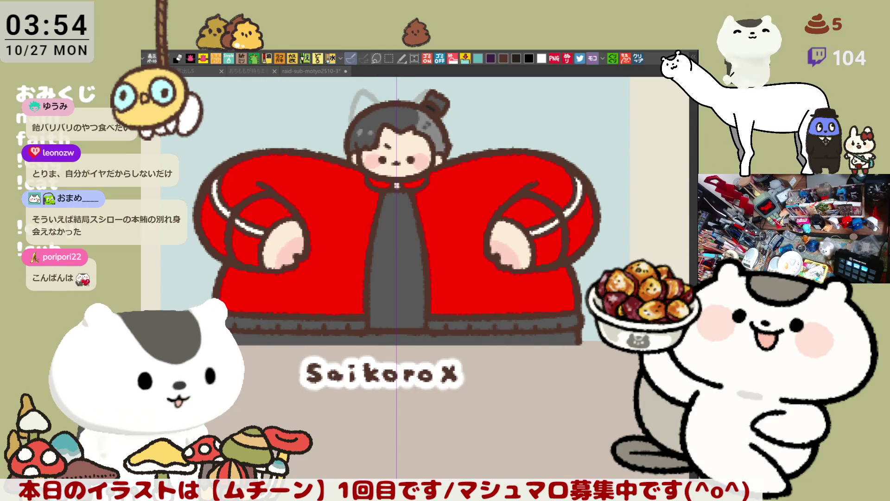
# - Fill the coat's centre panel and both parts of the bottom band cream
pyautogui.click(324, 70)
pyautogui.click(409, 262)
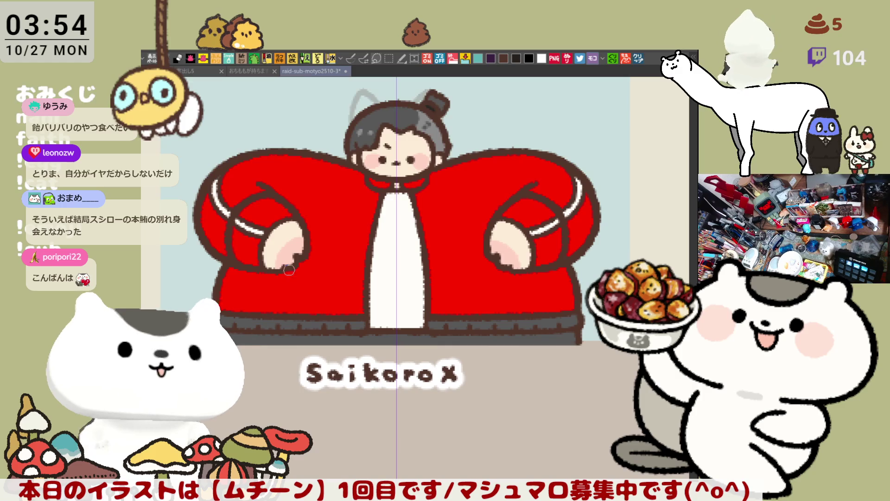
pyautogui.click(296, 321)
pyautogui.click(441, 326)
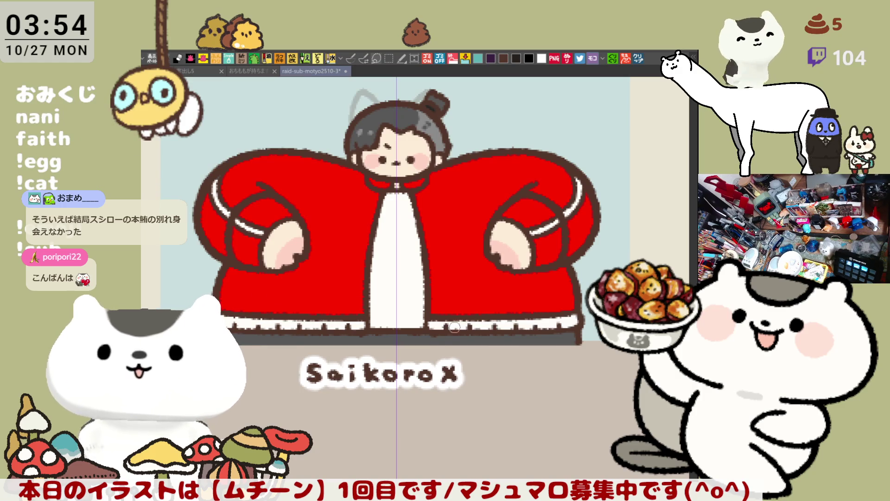
# - Zoom and pan down the sheet until the Halloween ghost card row is visible
pyautogui.scroll(-3, 461, 324)
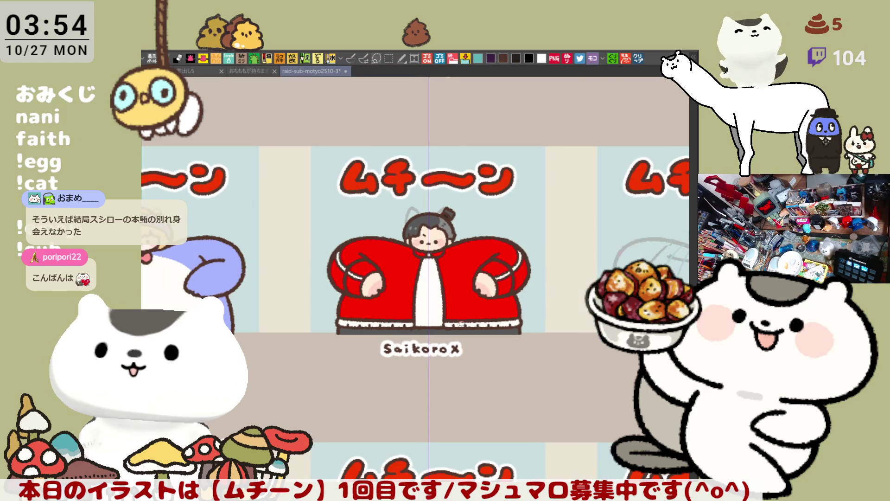
pyautogui.scroll(4, 461, 324)
pyautogui.scroll(-4, 461, 324)
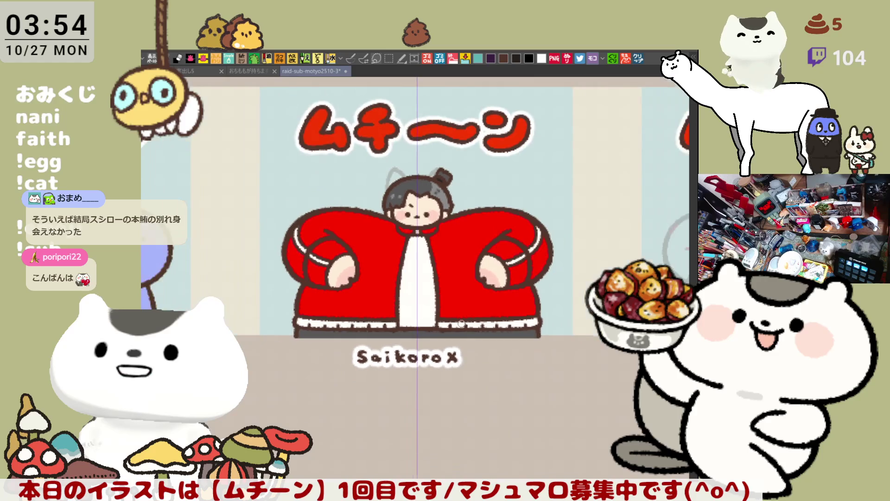
pyautogui.scroll(-2, 462, 323)
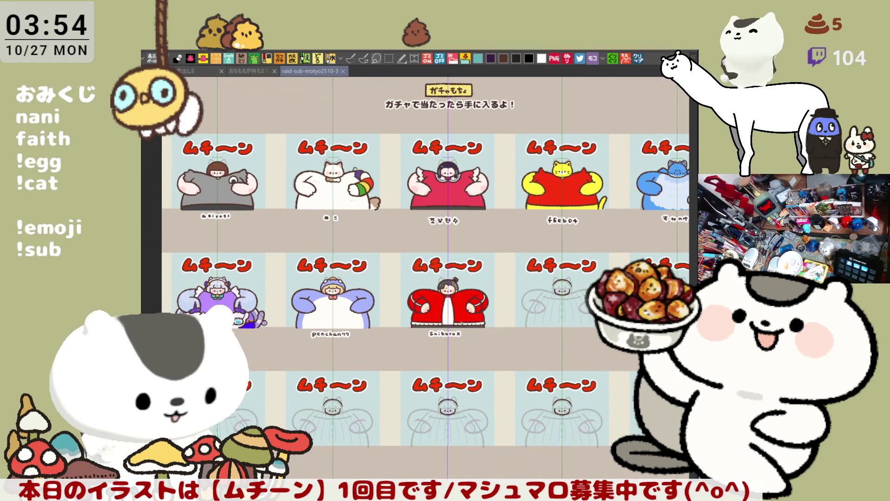
pyautogui.scroll(1, 462, 323)
pyautogui.scroll(2, 462, 322)
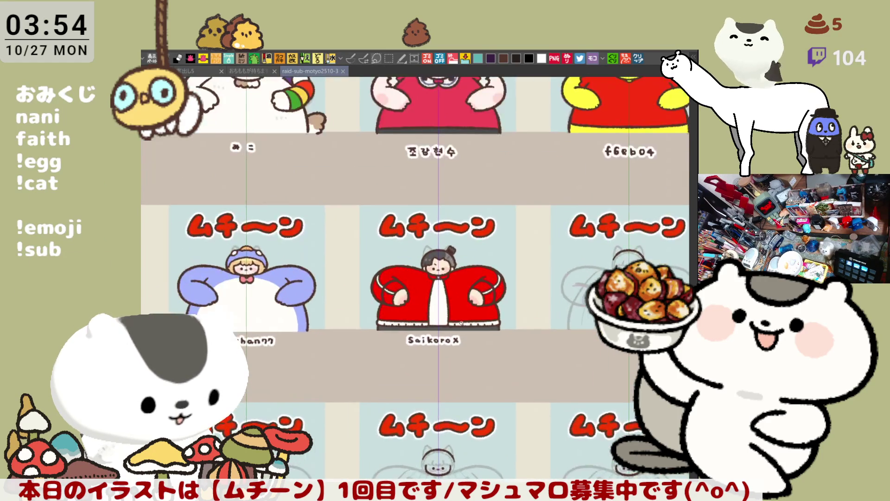
pyautogui.scroll(1, 461, 323)
pyautogui.scroll(-2, 461, 324)
pyautogui.scroll(-1, 461, 323)
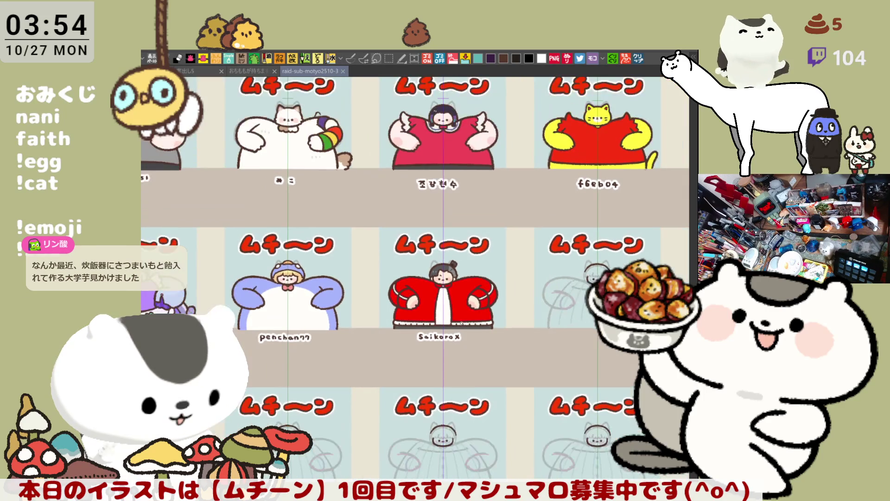
pyautogui.moveTo(393, 175); pyautogui.dragTo(429, 236)
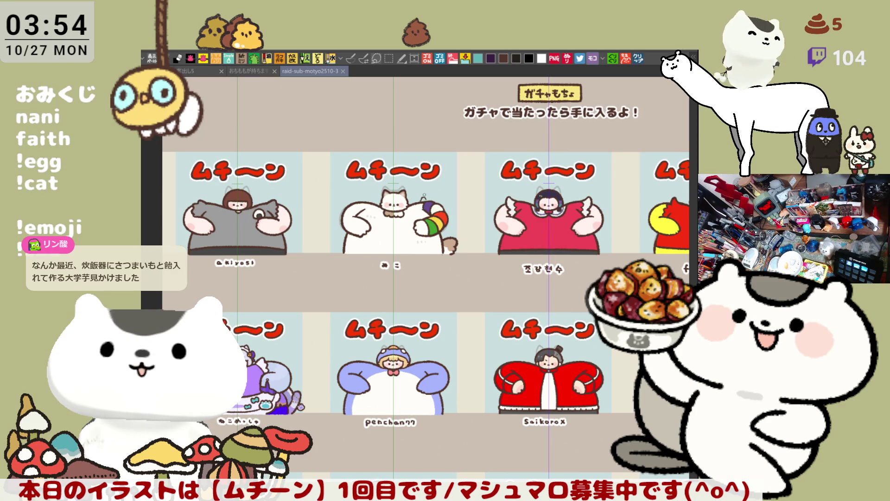
pyautogui.moveTo(491, 153); pyautogui.dragTo(468, 245)
pyautogui.scroll(1, 392, 199)
pyautogui.moveTo(390, 150); pyautogui.dragTo(361, 328)
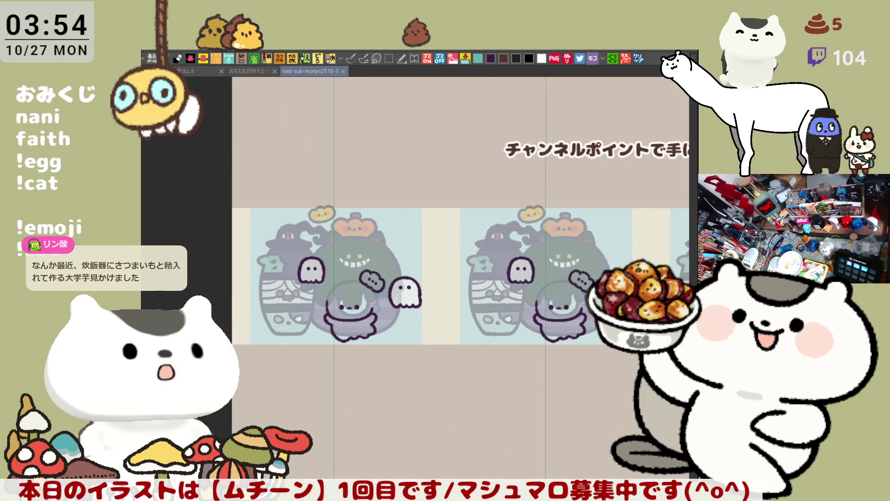
# - Select the pen on the card sheet and undo the thin vertical line
pyautogui.press('p')
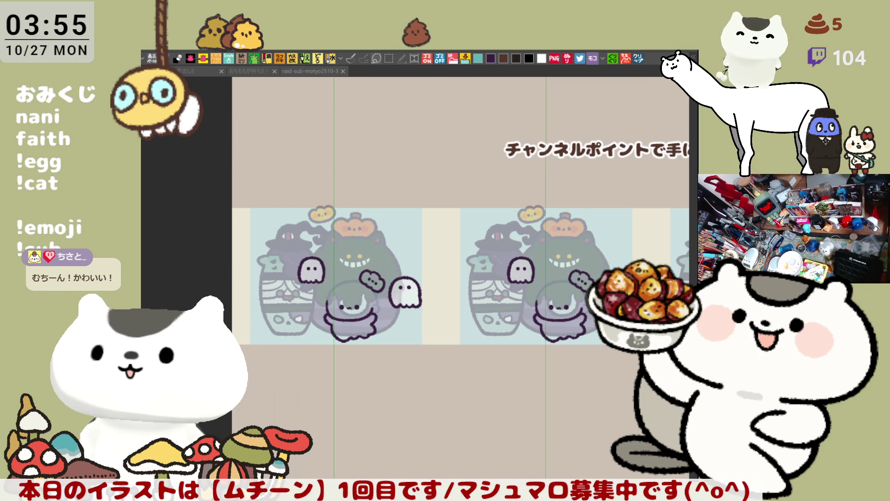
pyautogui.click(312, 254)
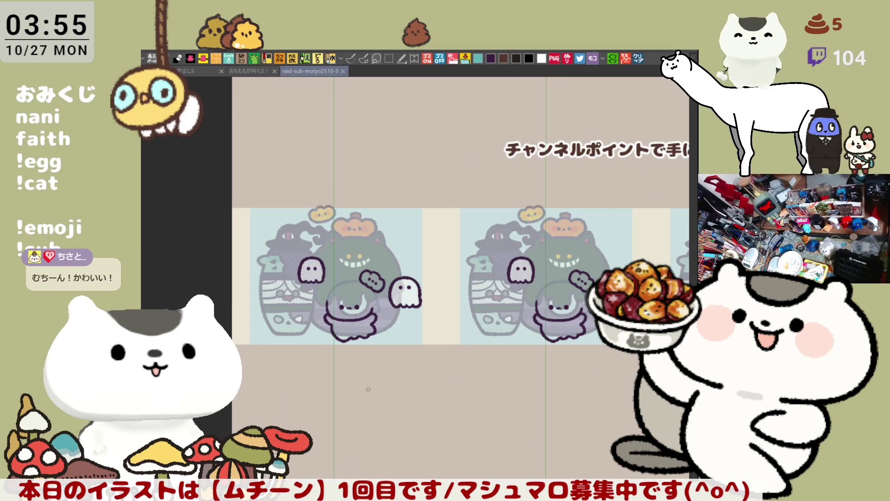
pyautogui.scroll(5, 368, 389)
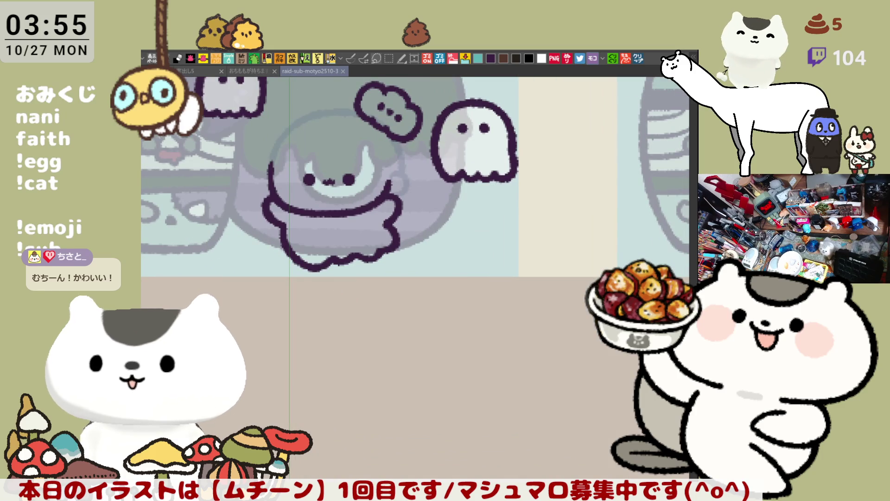
pyautogui.hotkey('ctrl', 'z')
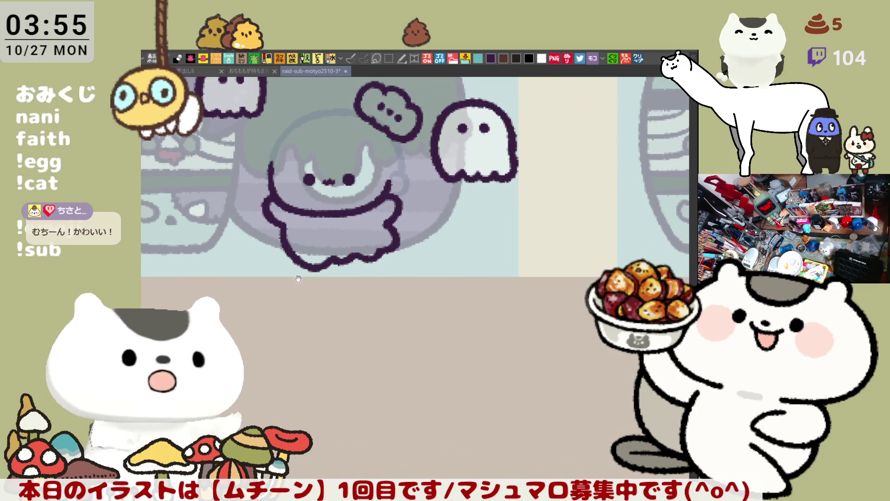
# - Zoom and pan to the blank area under the ghost card's character
pyautogui.scroll(-1, 298, 279)
pyautogui.scroll(4, 298, 302)
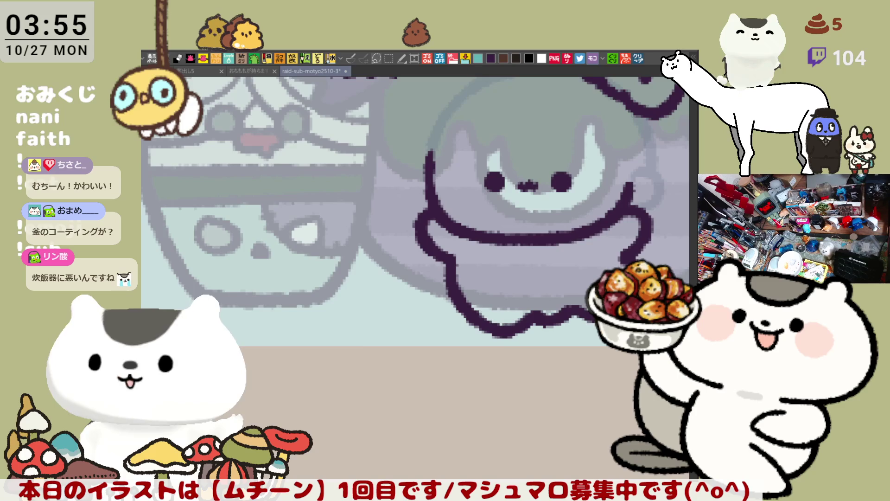
pyautogui.moveTo(499, 334); pyautogui.dragTo(490, 243)
pyautogui.scroll(3, 490, 241)
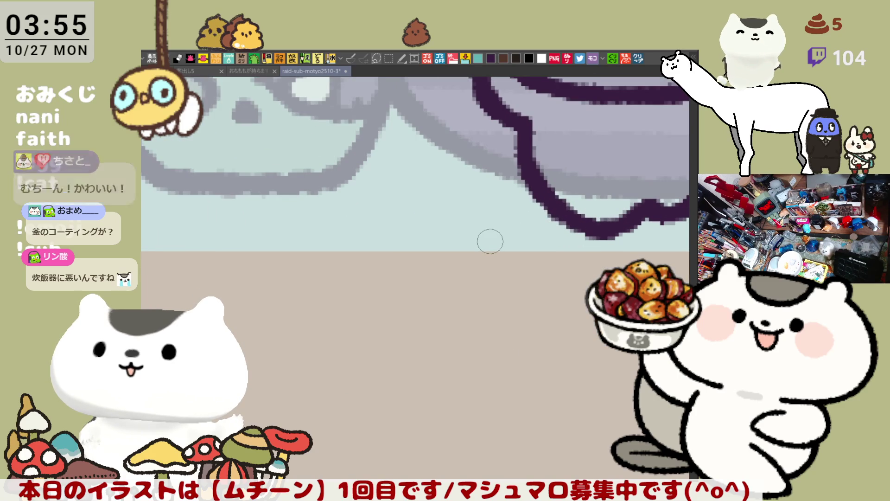
pyautogui.moveTo(404, 266); pyautogui.dragTo(380, 194)
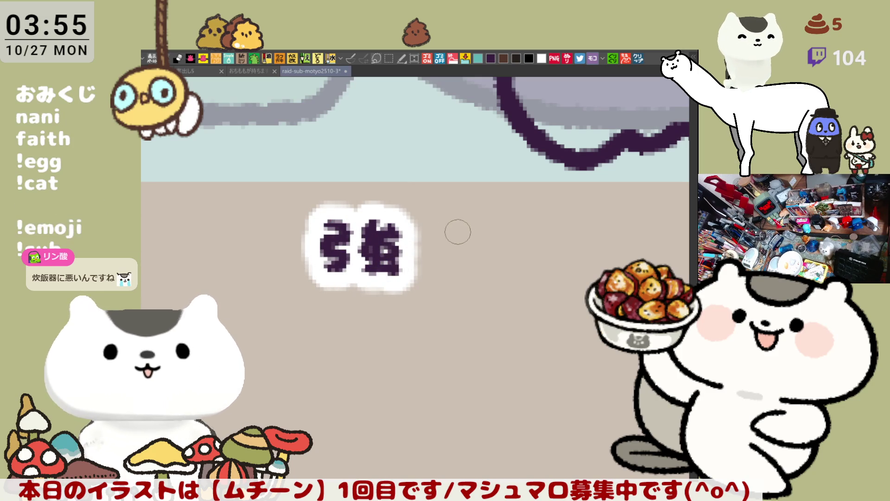
# - Hand-letter 強炭酸 with the pen below the ghost card's character
pyautogui.moveTo(442, 222)
pyautogui.mouseDown()
pyautogui.moveTo(483, 232)
pyautogui.moveTo(454, 240)
pyautogui.moveTo(495, 235)
pyautogui.moveTo(443, 269)
pyautogui.moveTo(478, 253)
pyautogui.mouseUp()
pyautogui.hotkey('ctrl', 'z')
pyautogui.hotkey('ctrl', 'z')
pyautogui.hotkey('ctrl', 'z')
pyautogui.hotkey('ctrl', 'z')
pyautogui.hotkey('ctrl', 'z')
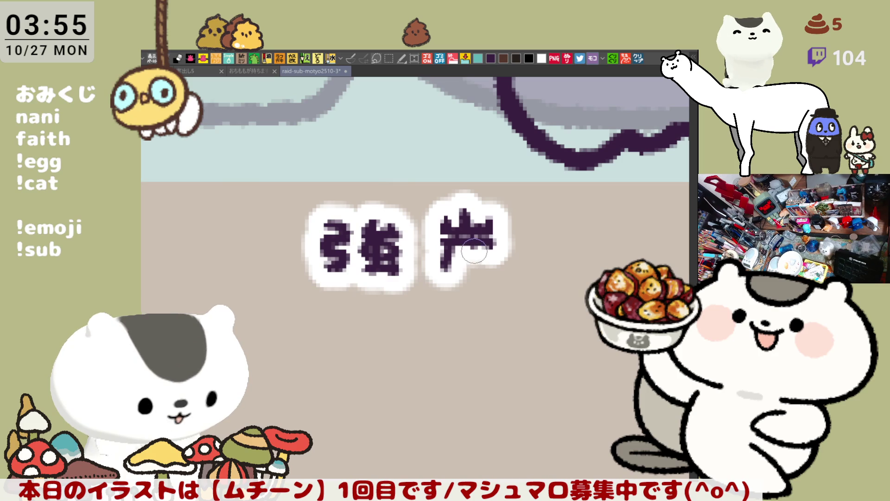
pyautogui.moveTo(463, 246)
pyautogui.mouseDown()
pyautogui.moveTo(461, 263)
pyautogui.moveTo(452, 257)
pyautogui.moveTo(443, 269)
pyautogui.moveTo(493, 254)
pyautogui.moveTo(495, 274)
pyautogui.mouseUp()
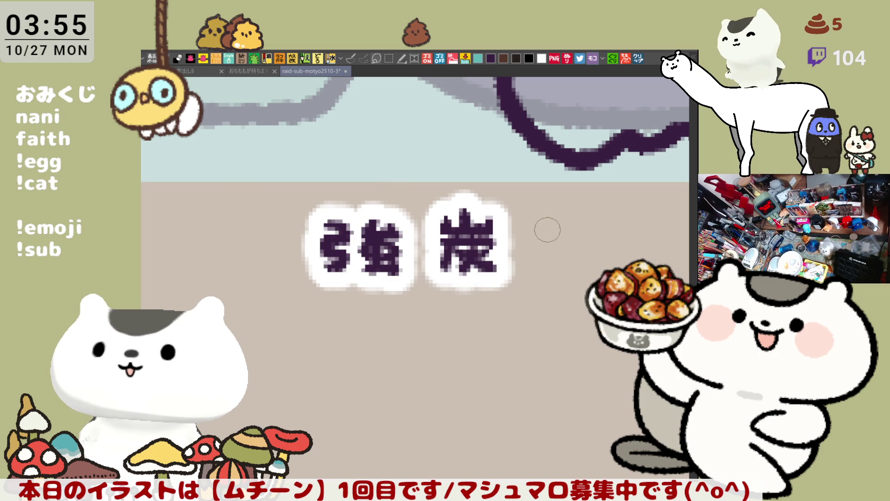
pyautogui.moveTo(519, 222)
pyautogui.mouseDown()
pyautogui.moveTo(552, 221)
pyautogui.moveTo(520, 262)
pyautogui.moveTo(562, 264)
pyautogui.moveTo(531, 253)
pyautogui.moveTo(556, 250)
pyautogui.moveTo(562, 262)
pyautogui.moveTo(549, 256)
pyautogui.mouseUp()
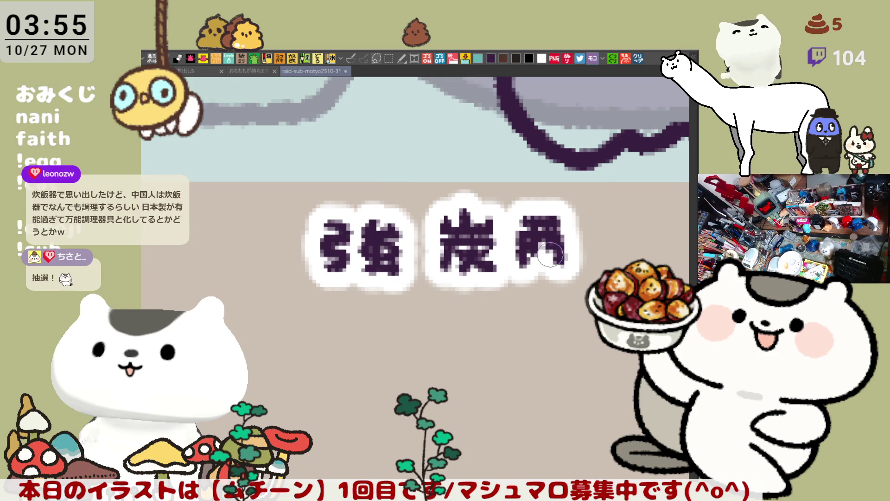
pyautogui.moveTo(543, 243)
pyautogui.mouseDown()
pyautogui.moveTo(561, 262)
pyautogui.moveTo(547, 273)
pyautogui.moveTo(570, 273)
pyautogui.moveTo(486, 236)
pyautogui.moveTo(499, 234)
pyautogui.moveTo(504, 252)
pyautogui.mouseUp()
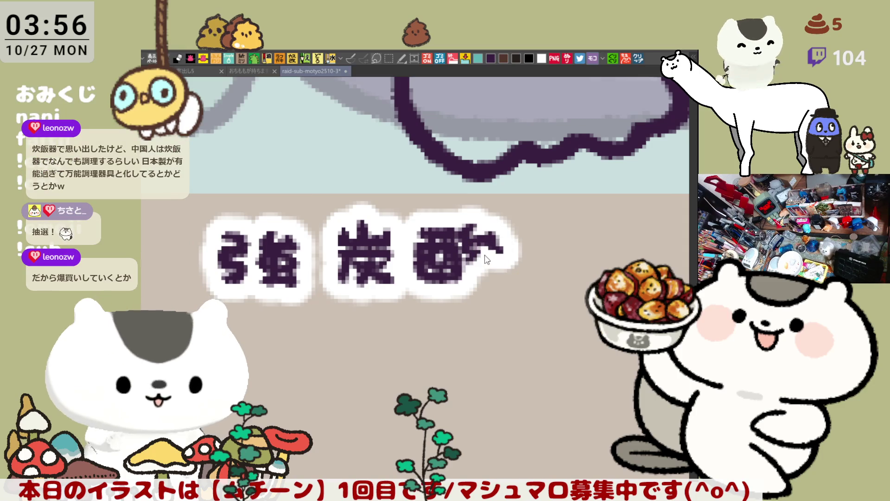
pyautogui.moveTo(493, 246)
pyautogui.mouseDown()
pyautogui.moveTo(478, 262)
pyautogui.moveTo(471, 256)
pyautogui.moveTo(498, 273)
pyautogui.moveTo(459, 253)
pyautogui.moveTo(536, 267)
pyautogui.mouseUp()
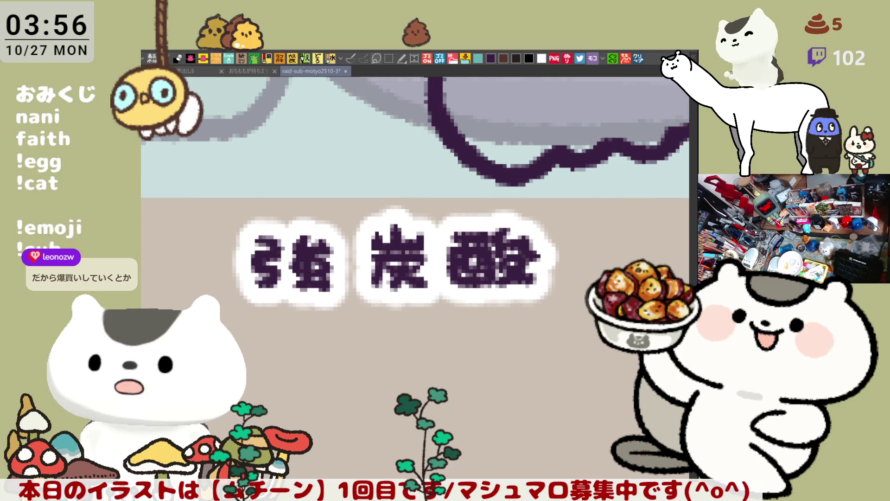
# - Select 炭酸, nudge it slightly left and down, then deselect
pyautogui.moveTo(619, 367)
pyautogui.mouseDown()
pyautogui.moveTo(469, 289)
pyautogui.moveTo(353, 179)
pyautogui.mouseUp()
pyautogui.click(525, 383)
pyautogui.moveTo(515, 297)
pyautogui.mouseDown()
pyautogui.moveTo(503, 299)
pyautogui.moveTo(519, 303)
pyautogui.mouseUp()
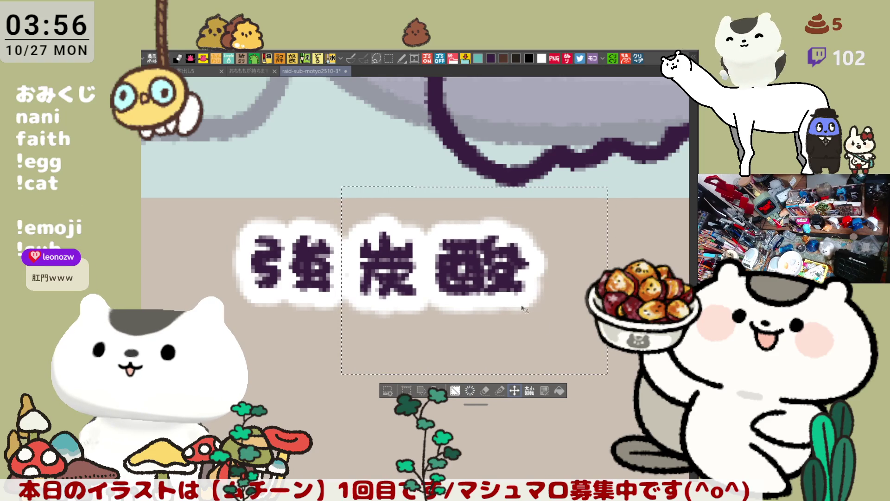
pyautogui.hotkey('ctrl', 'd')
# - Save the card sheet with Ctrl+S
pyautogui.hotkey('ctrl', 's')
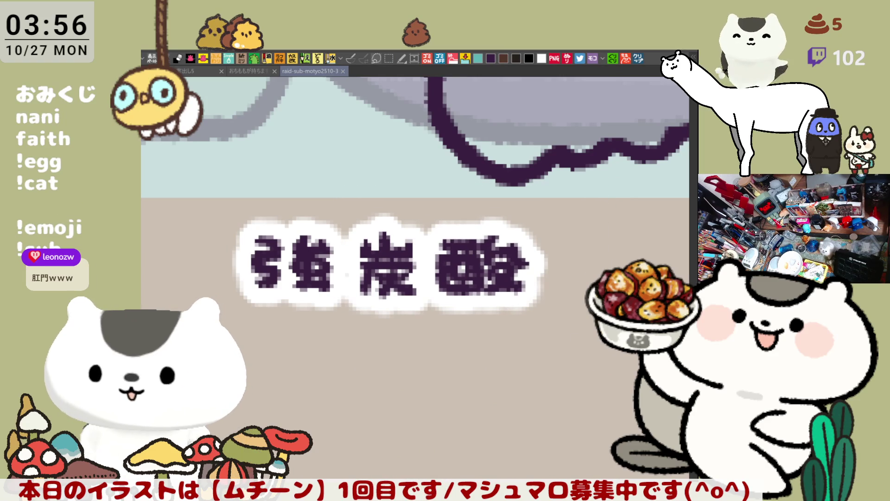
pyautogui.scroll(-2, 467, 365)
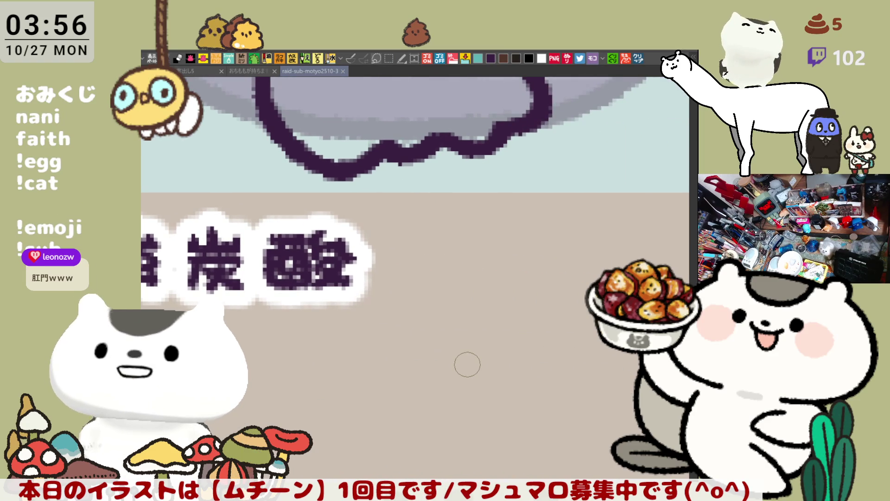
pyautogui.scroll(-2, 467, 365)
pyautogui.scroll(-4, 468, 364)
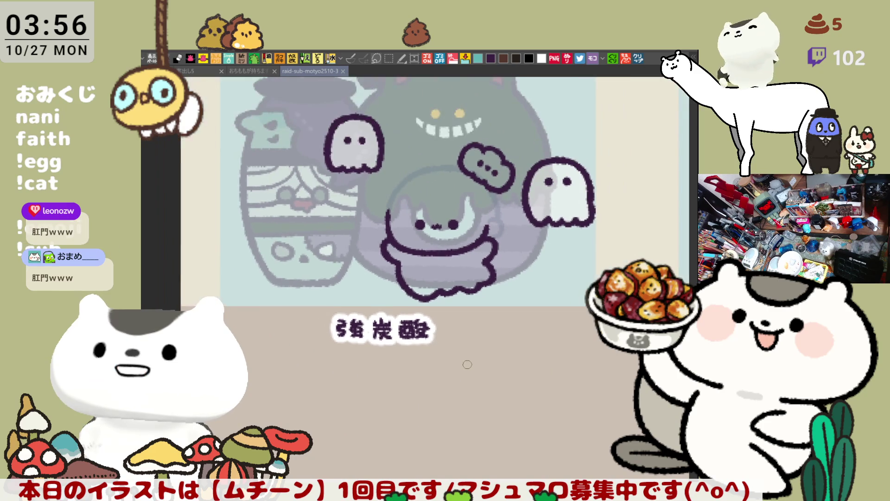
pyautogui.moveTo(468, 364)
pyautogui.mouseDown()
pyautogui.moveTo(369, 322)
pyautogui.moveTo(282, 346)
pyautogui.moveTo(287, 325)
pyautogui.mouseUp()
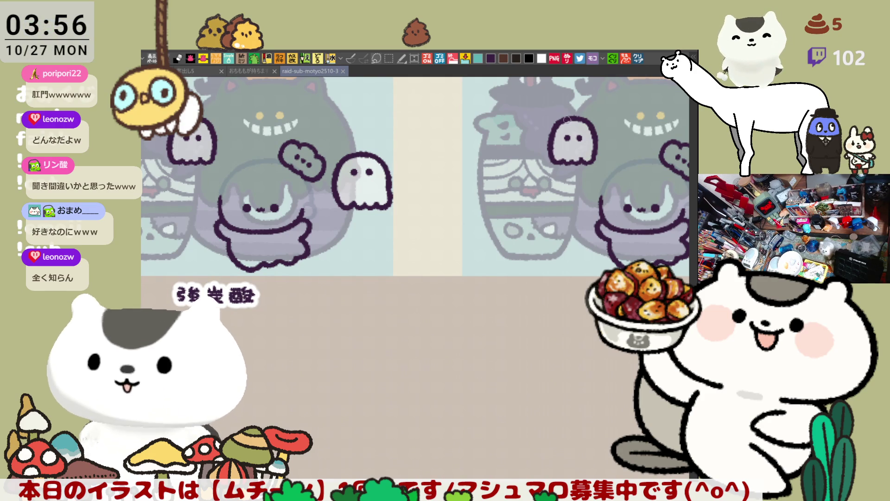
# - Open the copied gummy candy photo as a new canvas and zoom around it
pyautogui.click(639, 59)
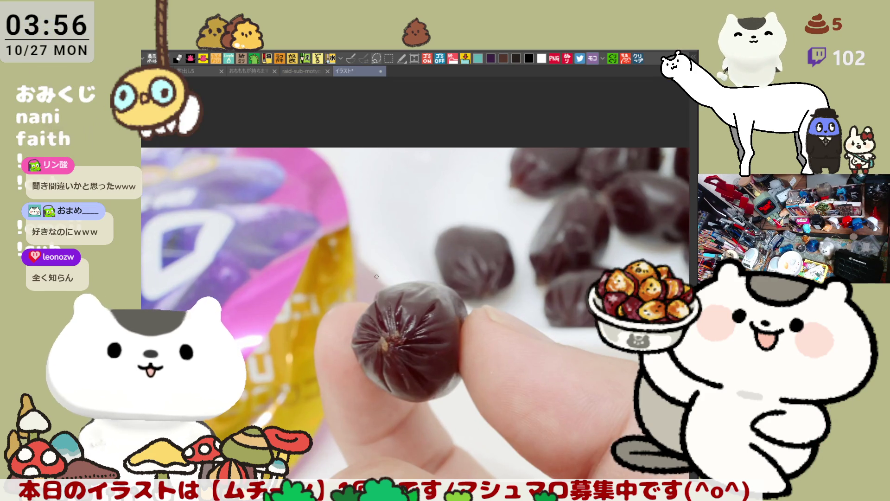
pyautogui.scroll(2, 384, 280)
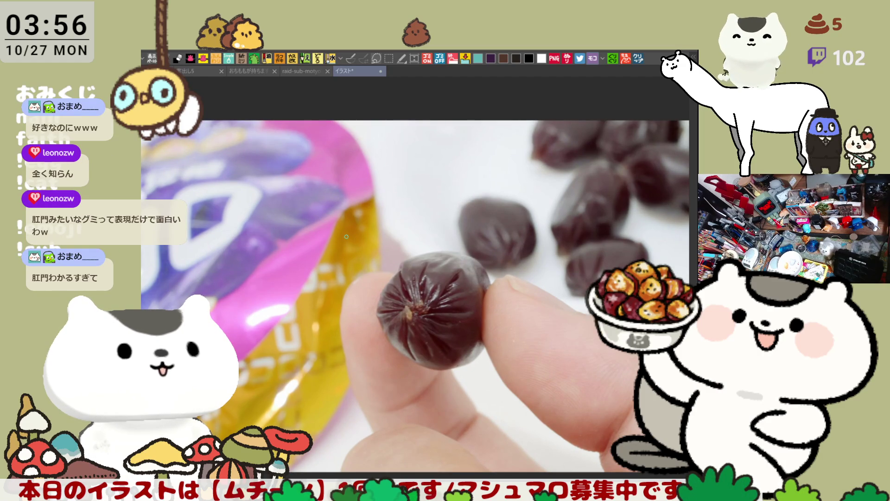
pyautogui.scroll(-1, 347, 236)
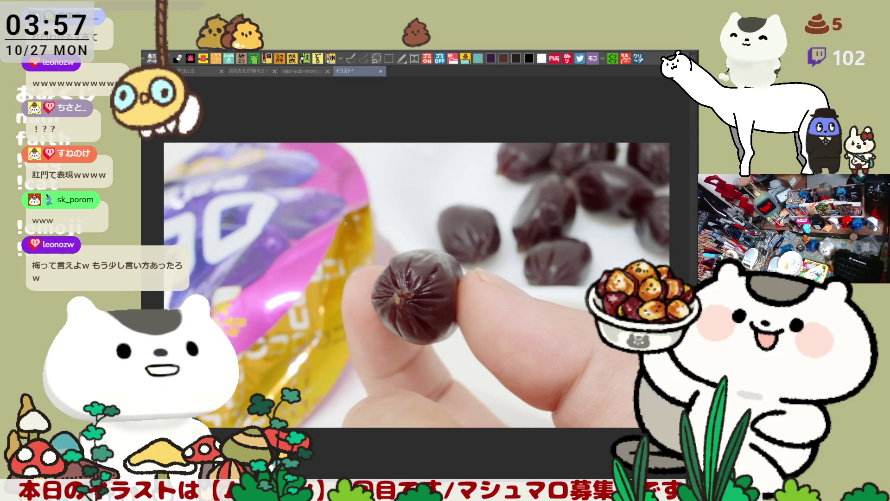
pyautogui.scroll(3, 473, 322)
pyautogui.scroll(-1, 473, 322)
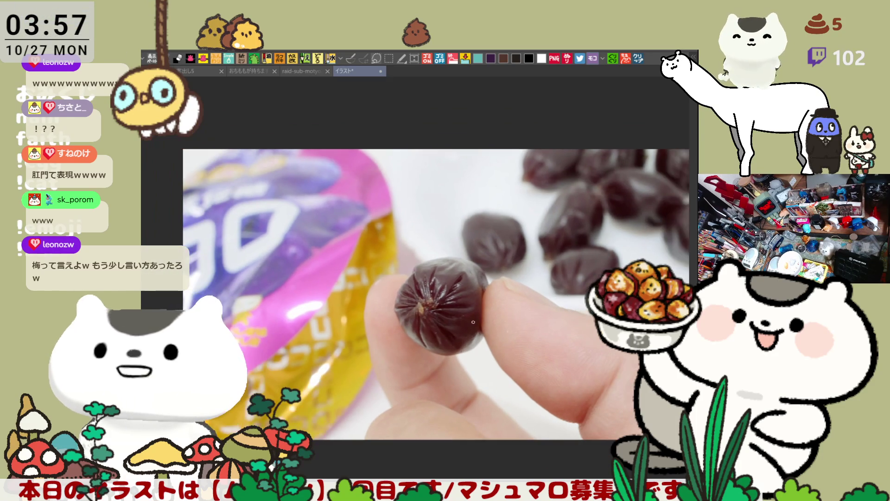
pyautogui.scroll(-1, 473, 322)
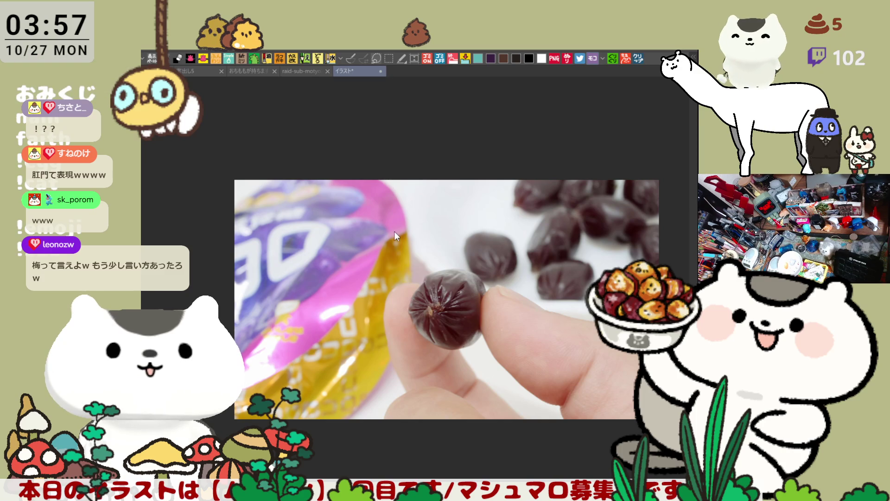
# - Return to the raid-sub-motyo2510-3 card sheet and bring the second ghost card into view
pyautogui.hotkey('ctrl', 'Tab')
pyautogui.scroll(2, 454, 311)
pyautogui.moveTo(454, 312); pyautogui.dragTo(265, 289)
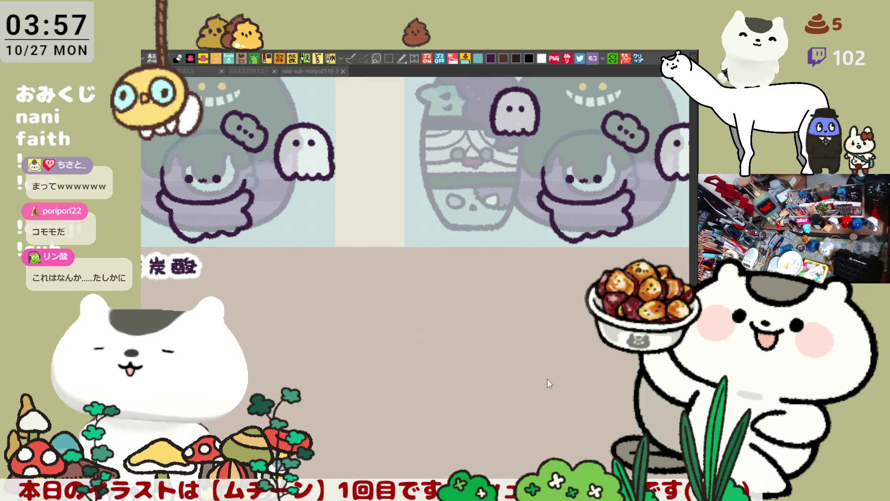
# - Pan to the second card's name area and try pen strokes for し, undoing them
pyautogui.moveTo(527, 304); pyautogui.dragTo(428, 314)
pyautogui.scroll(2, 428, 314)
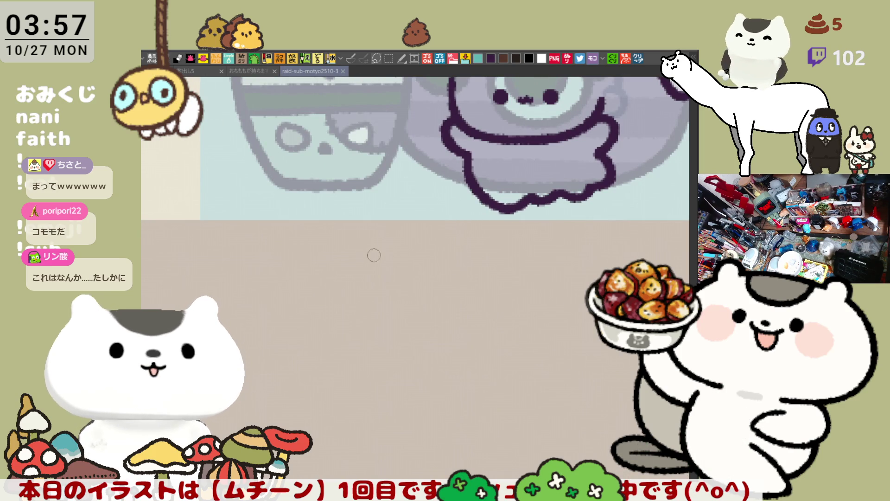
pyautogui.moveTo(366, 248)
pyautogui.mouseDown()
pyautogui.moveTo(379, 268)
pyautogui.moveTo(416, 254)
pyautogui.moveTo(400, 269)
pyautogui.mouseUp()
pyautogui.hotkey('ctrl', 'z')
pyautogui.hotkey('ctrl', 'z')
pyautogui.hotkey('ctrl', 'z')
pyautogui.hotkey('ctrl', 'z')
pyautogui.click(399, 251)
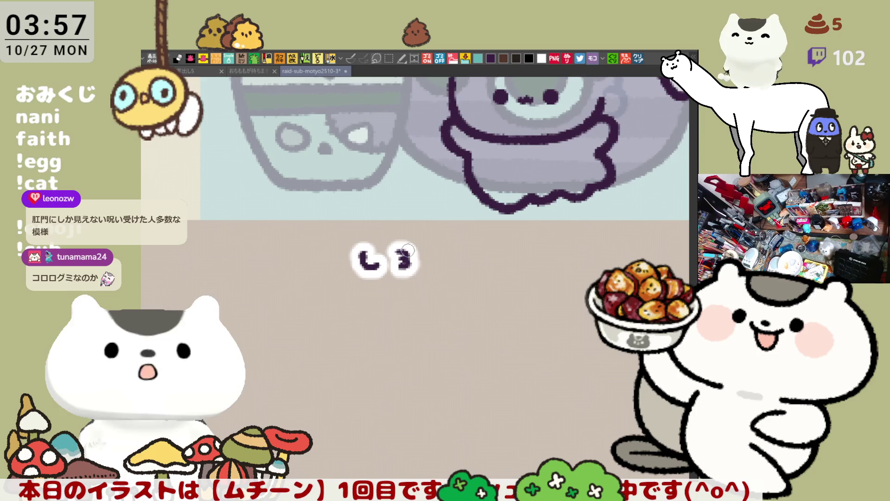
pyautogui.hotkey('ctrl', 'z')
pyautogui.hotkey('ctrl', 'z')
pyautogui.moveTo(373, 251)
pyautogui.mouseDown()
pyautogui.moveTo(381, 269)
pyautogui.moveTo(410, 245)
pyautogui.moveTo(407, 267)
pyautogui.moveTo(449, 251)
pyautogui.moveTo(438, 262)
pyautogui.moveTo(485, 267)
pyautogui.moveTo(547, 250)
pyautogui.moveTo(533, 275)
pyautogui.moveTo(606, 258)
pyautogui.mouseUp()
pyautogui.hotkey('ctrl', 'z')
pyautogui.hotkey('ctrl', 'z')
pyautogui.hotkey('ctrl', 'z')
pyautogui.hotkey('ctrl', 'z')
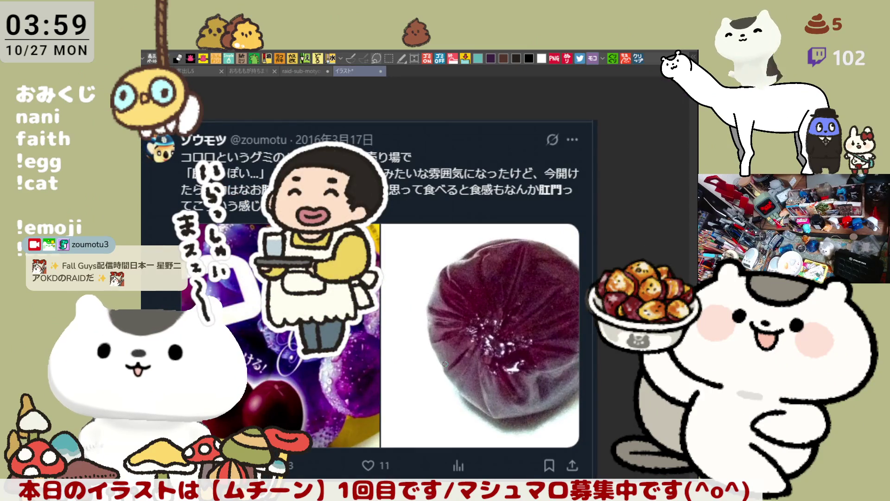
# - Close the gummy image canvas, zoom out, and switch to the 案出し comic-panel sketch document
pyautogui.scroll(-1, 445, 343)
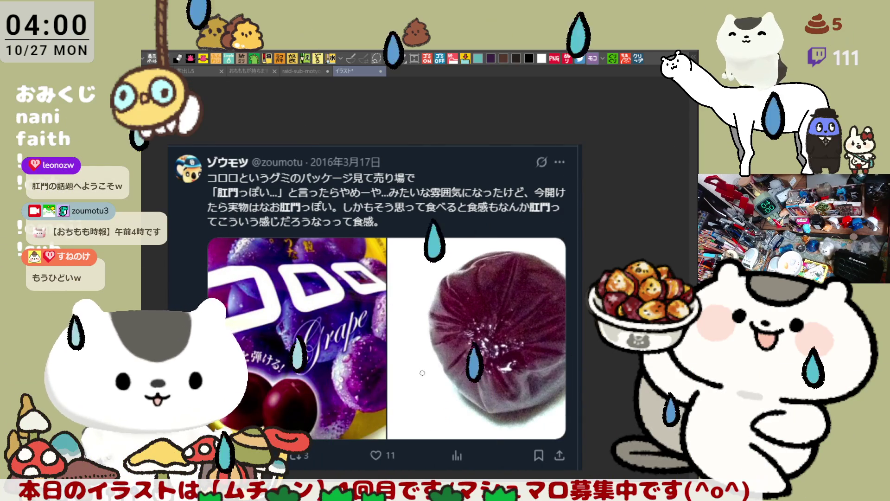
pyautogui.scroll(-1, 424, 374)
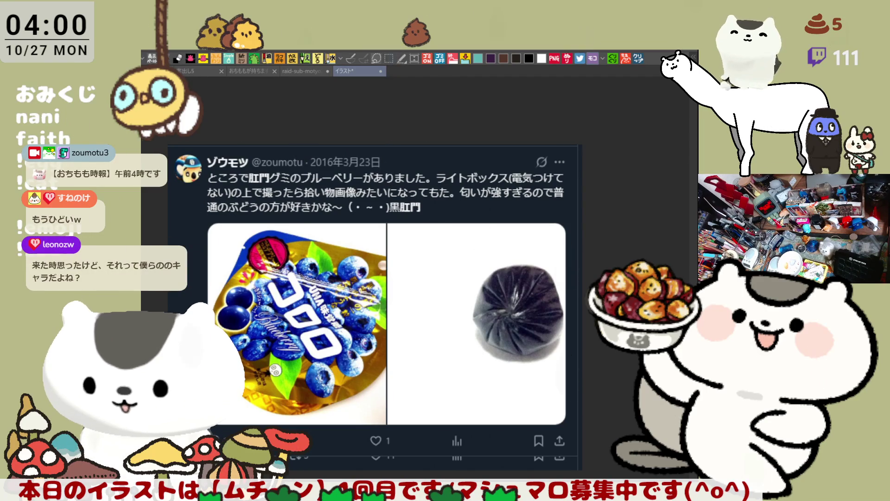
pyautogui.scroll(-5, 374, 297)
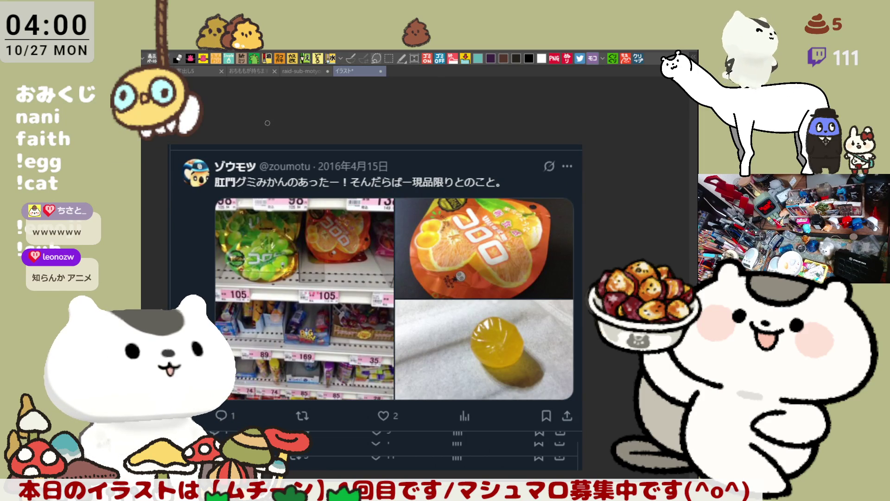
pyautogui.click(380, 72)
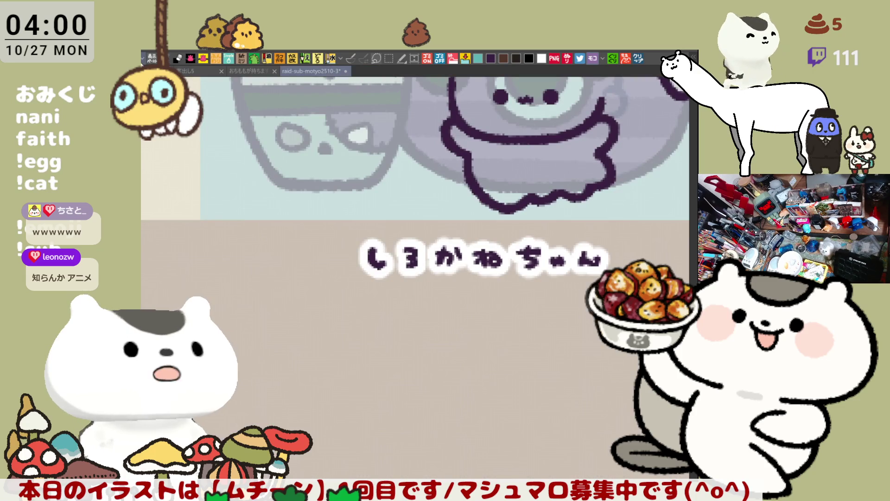
pyautogui.hotkey('ctrl', '-')
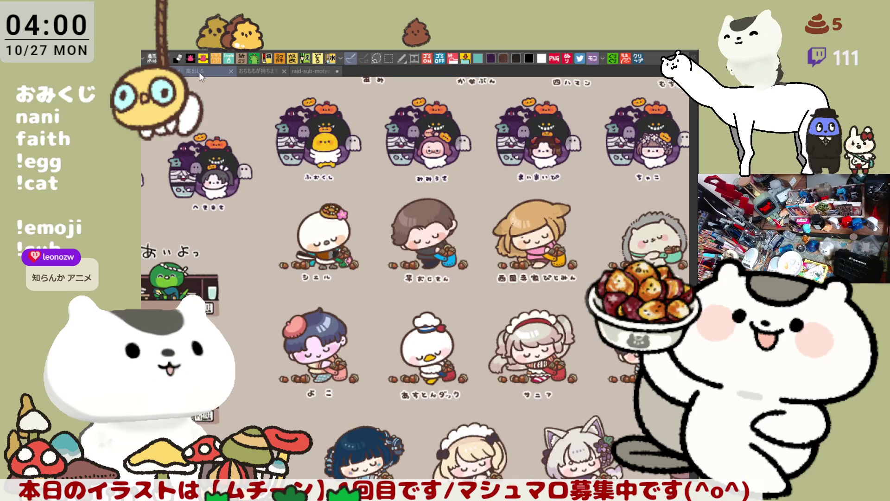
pyautogui.click(200, 71)
# - Zoom in on the comic-panel document until one blank panel fills the canvas
pyautogui.scroll(2, 408, 418)
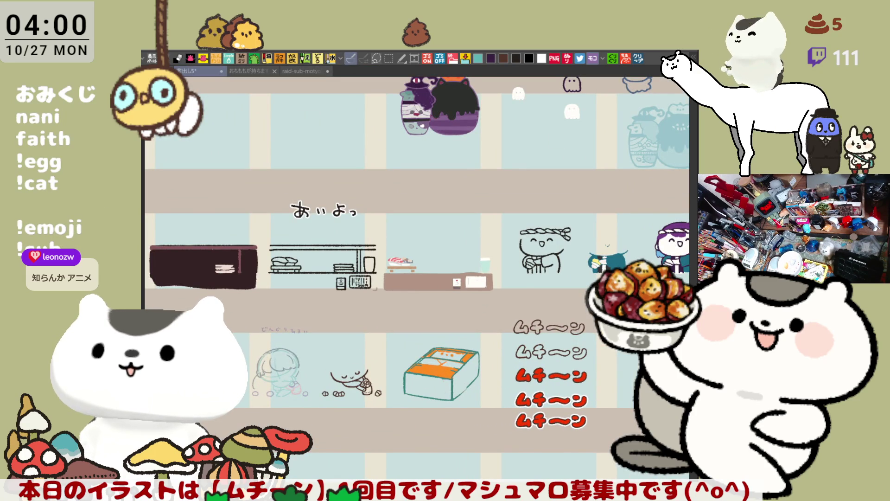
pyautogui.scroll(8, 448, 403)
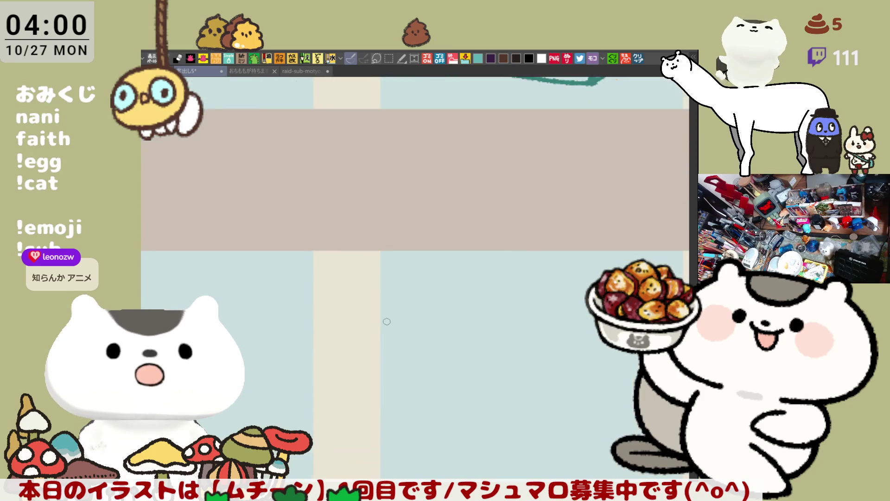
pyautogui.scroll(1, 387, 322)
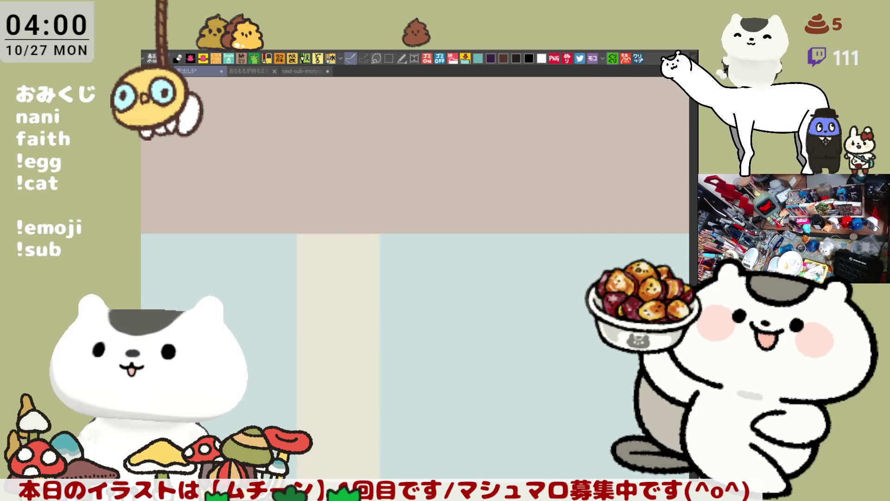
pyautogui.scroll(-3, 421, 222)
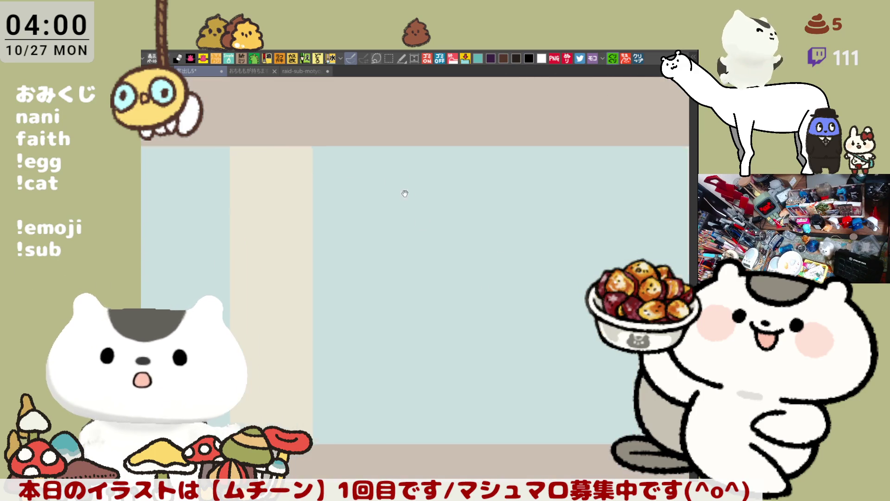
# - Sketch the face outline and jaw line, a left eyebrow, and eyes with a pupil
pyautogui.moveTo(408, 135); pyautogui.dragTo(370, 197)
pyautogui.hotkey('ctrl', 'z')
pyautogui.moveTo(413, 145)
pyautogui.mouseDown()
pyautogui.moveTo(389, 199)
pyautogui.moveTo(394, 248)
pyautogui.mouseUp()
pyautogui.hotkey('ctrl', 'z')
pyautogui.moveTo(383, 199)
pyautogui.mouseDown()
pyautogui.moveTo(386, 246)
pyautogui.moveTo(423, 284)
pyautogui.moveTo(459, 278)
pyautogui.moveTo(481, 258)
pyautogui.mouseUp()
pyautogui.moveTo(398, 211); pyautogui.dragTo(426, 211)
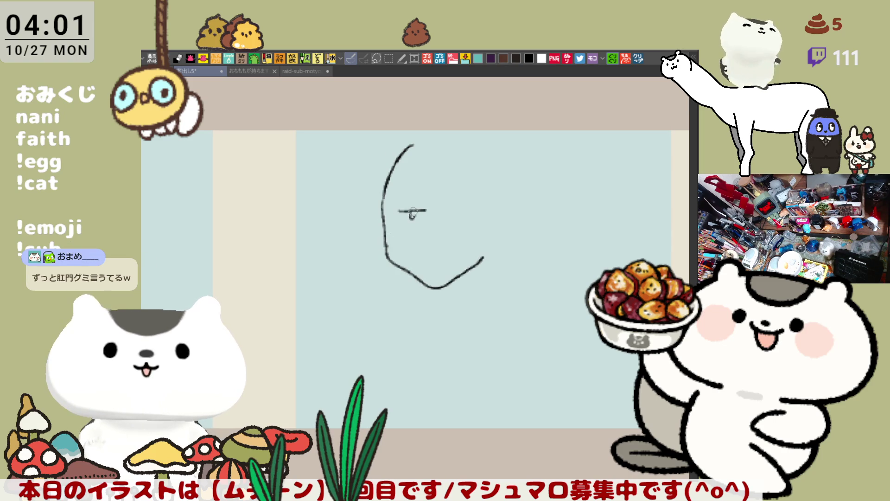
pyautogui.click(464, 214)
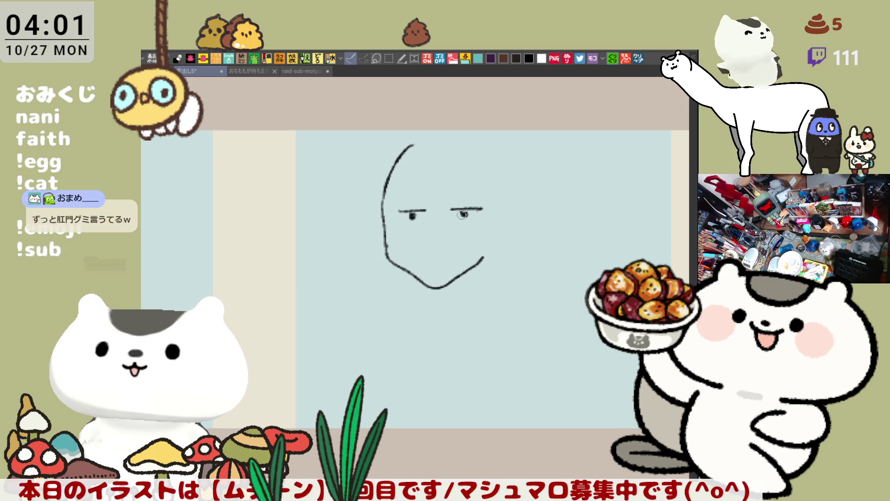
pyautogui.moveTo(426, 226); pyautogui.dragTo(416, 218)
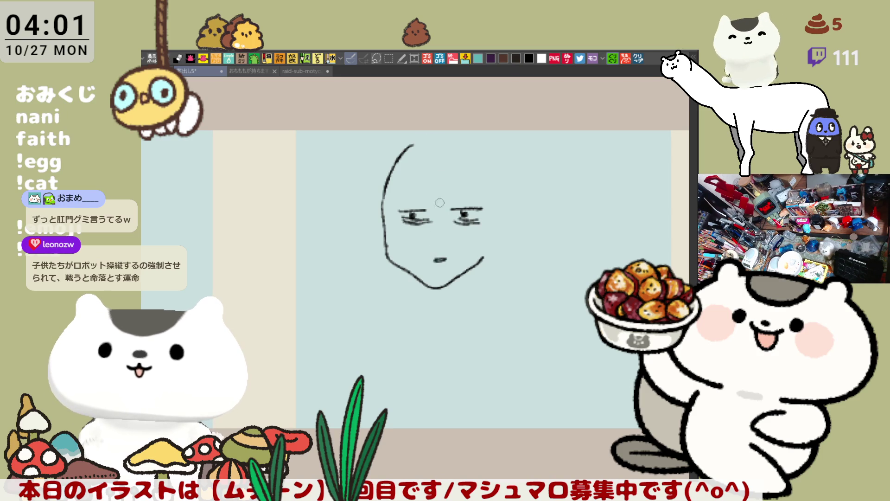
# - Add spiky hair across the top and right side, and darken the left edge and jaw
pyautogui.moveTo(421, 142)
pyautogui.mouseDown()
pyautogui.moveTo(454, 158)
pyautogui.moveTo(461, 149)
pyautogui.moveTo(393, 160)
pyautogui.moveTo(470, 126)
pyautogui.moveTo(510, 144)
pyautogui.moveTo(455, 151)
pyautogui.moveTo(446, 135)
pyautogui.mouseUp()
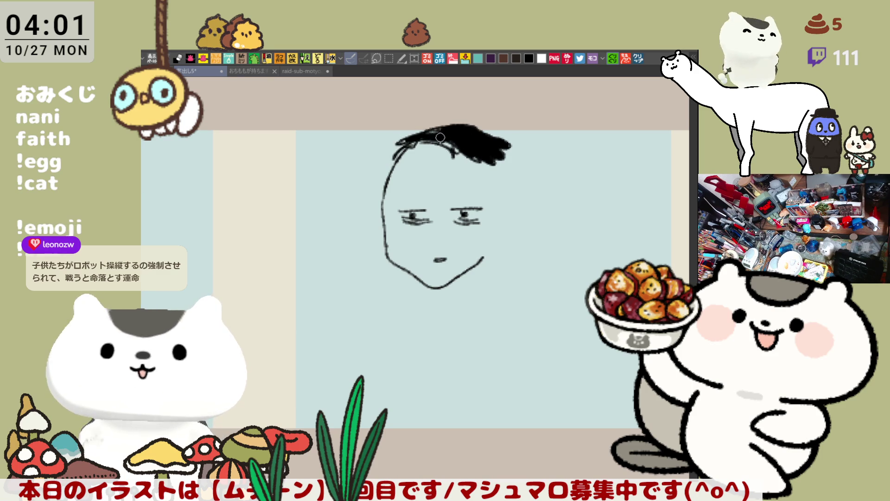
pyautogui.moveTo(485, 159)
pyautogui.mouseDown()
pyautogui.moveTo(508, 211)
pyautogui.moveTo(496, 249)
pyautogui.mouseUp()
pyautogui.hotkey('ctrl', 'z')
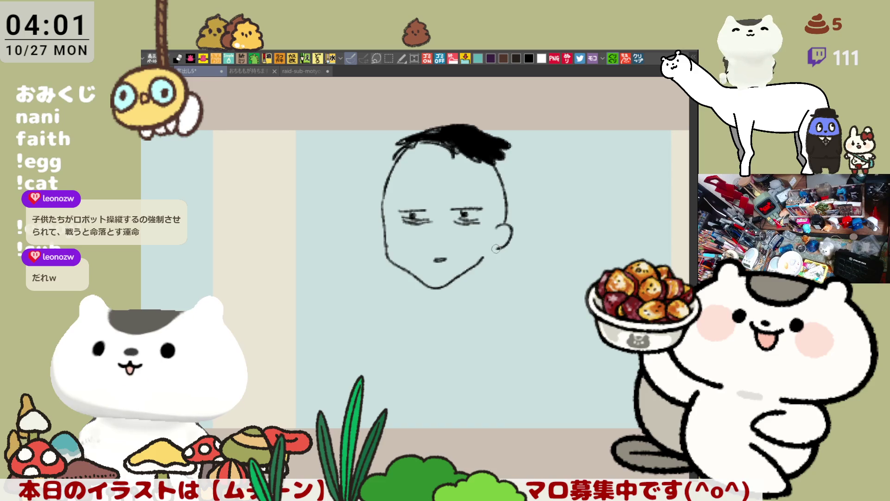
pyautogui.moveTo(500, 157); pyautogui.dragTo(511, 201)
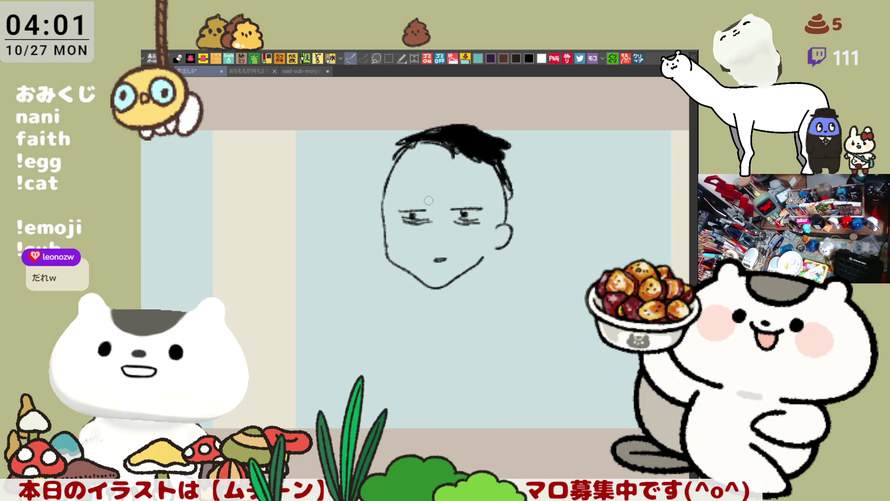
pyautogui.hotkey('ctrl', 'z')
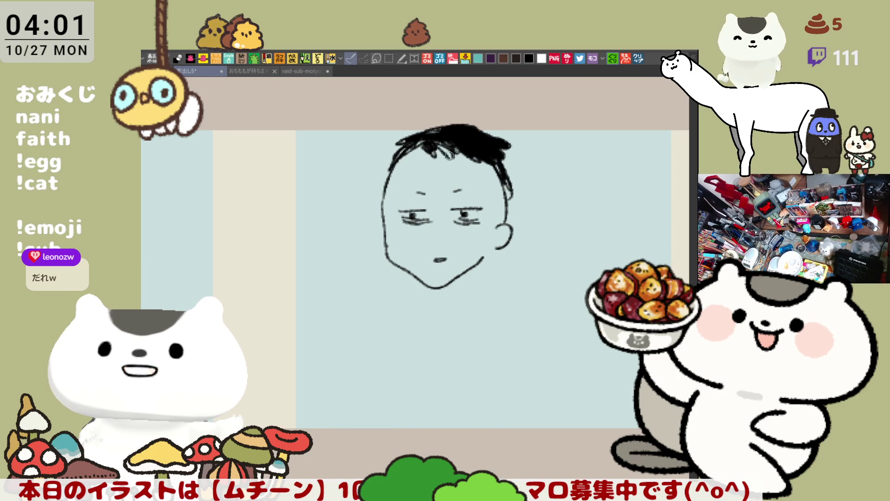
pyautogui.moveTo(397, 153)
pyautogui.mouseDown()
pyautogui.moveTo(379, 204)
pyautogui.moveTo(385, 245)
pyautogui.mouseUp()
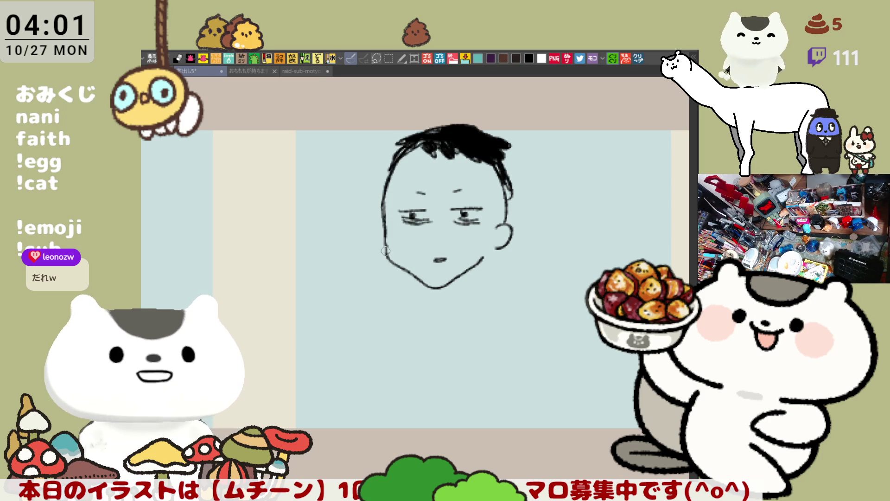
pyautogui.moveTo(411, 273)
pyautogui.mouseDown()
pyautogui.moveTo(429, 284)
pyautogui.moveTo(478, 266)
pyautogui.mouseUp()
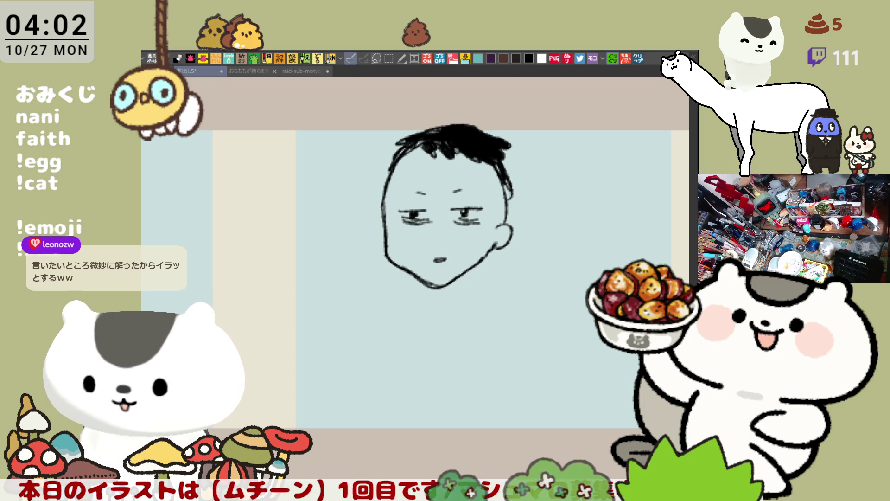
pyautogui.scroll(-3, 213, 139)
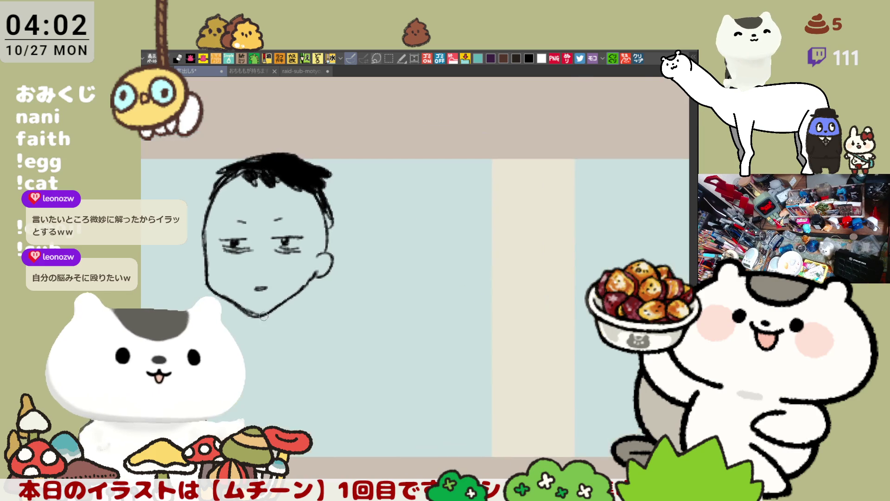
# - Open a manga reference image beside the panel, then clear the face sketch and save the document
pyautogui.click(152, 58)
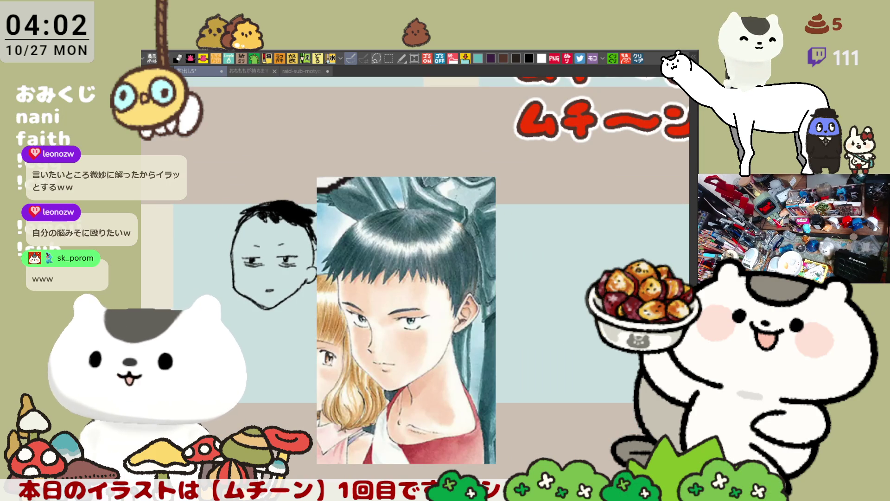
pyautogui.moveTo(388, 364); pyautogui.dragTo(421, 288)
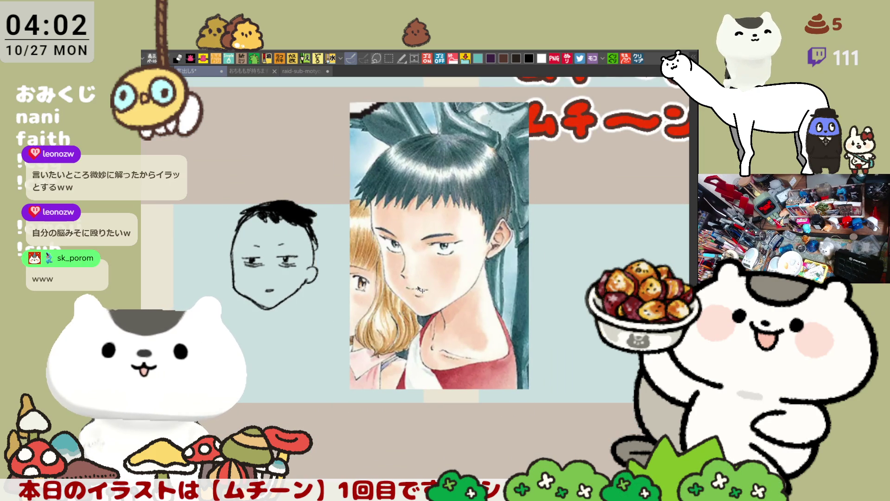
pyautogui.scroll(2, 306, 236)
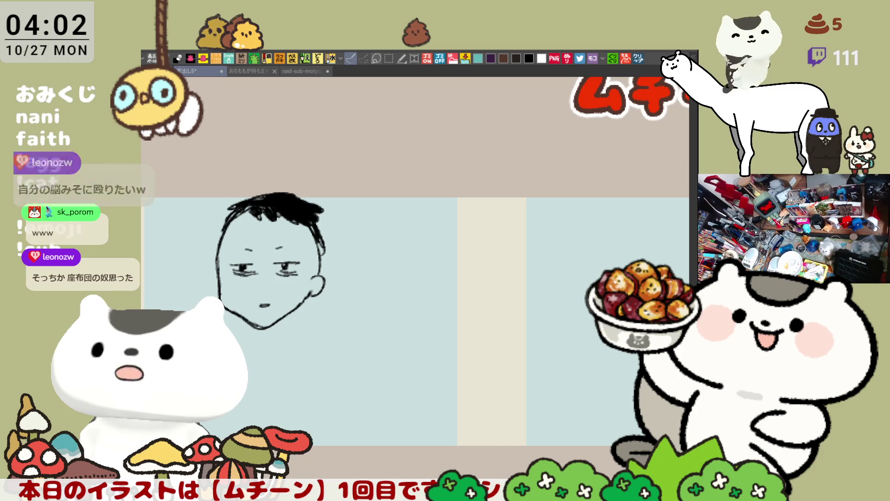
pyautogui.press('Delete')
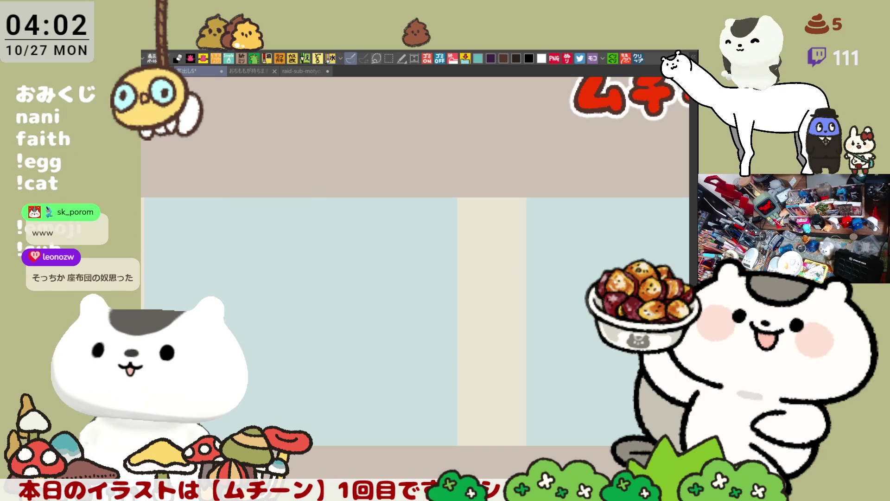
pyautogui.hotkey('ctrl', 's')
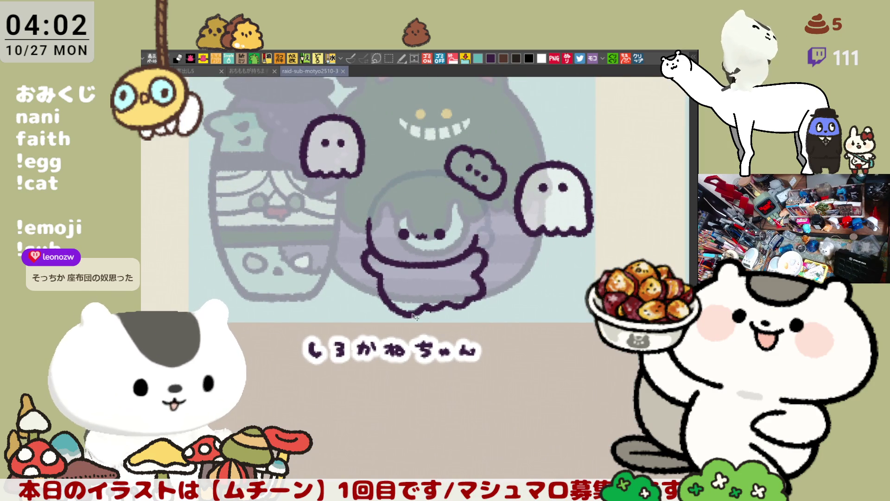
# - Draw and redraw the hair fringe line across the ghost-card character's forehead
pyautogui.scroll(-4, 411, 315)
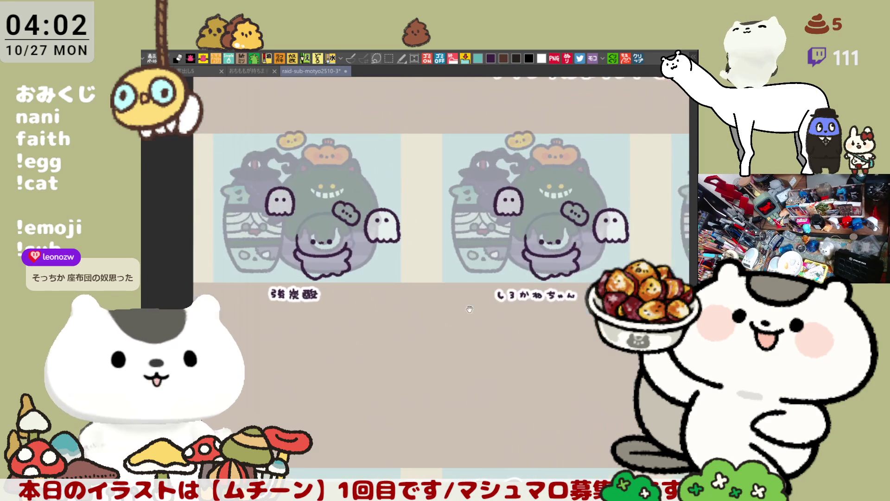
pyautogui.scroll(4, 324, 303)
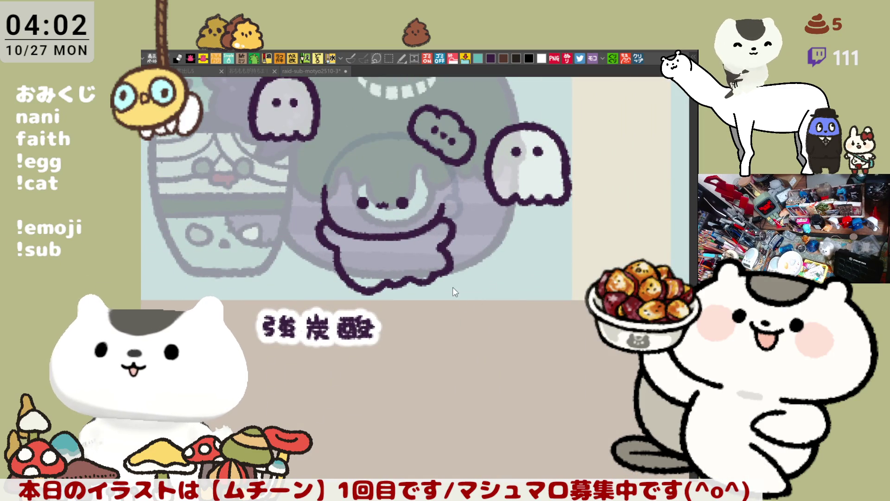
pyautogui.scroll(5, 455, 291)
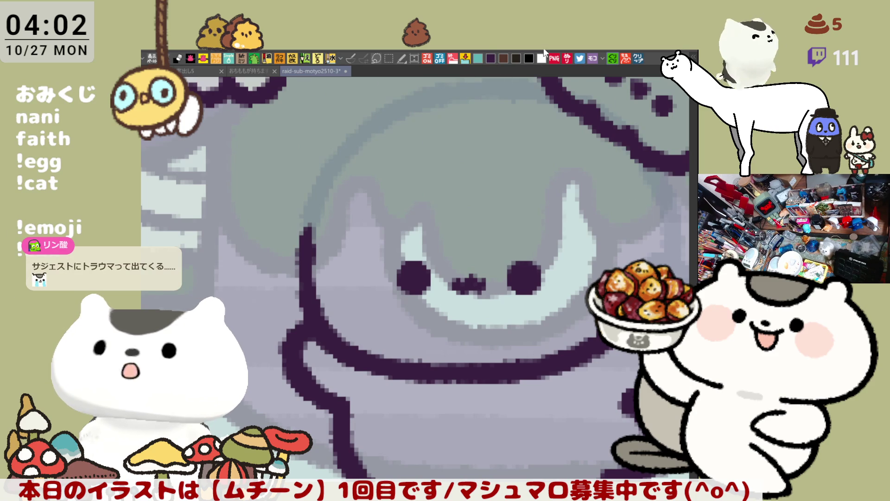
pyautogui.moveTo(483, 234); pyautogui.dragTo(450, 261)
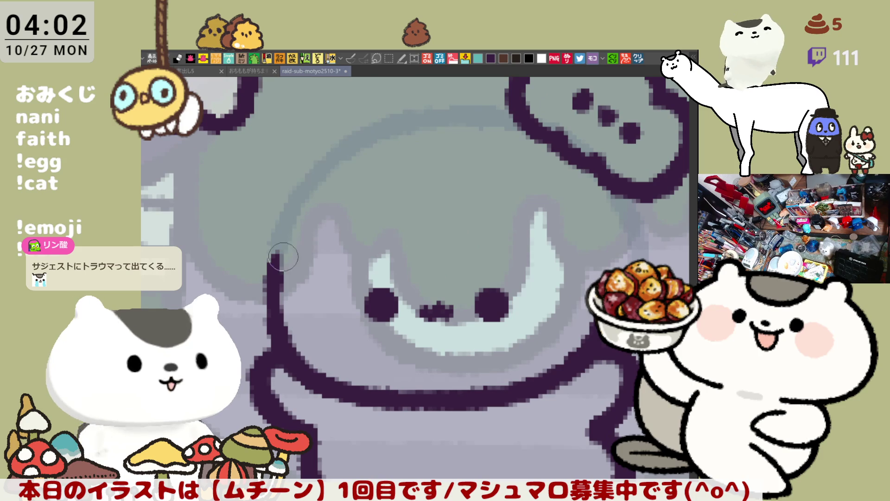
pyautogui.moveTo(282, 249)
pyautogui.mouseDown()
pyautogui.moveTo(300, 255)
pyautogui.moveTo(252, 260)
pyautogui.moveTo(312, 252)
pyautogui.moveTo(343, 262)
pyautogui.moveTo(404, 233)
pyautogui.mouseUp()
pyautogui.hotkey('ctrl', 'z')
pyautogui.moveTo(309, 255); pyautogui.dragTo(420, 248)
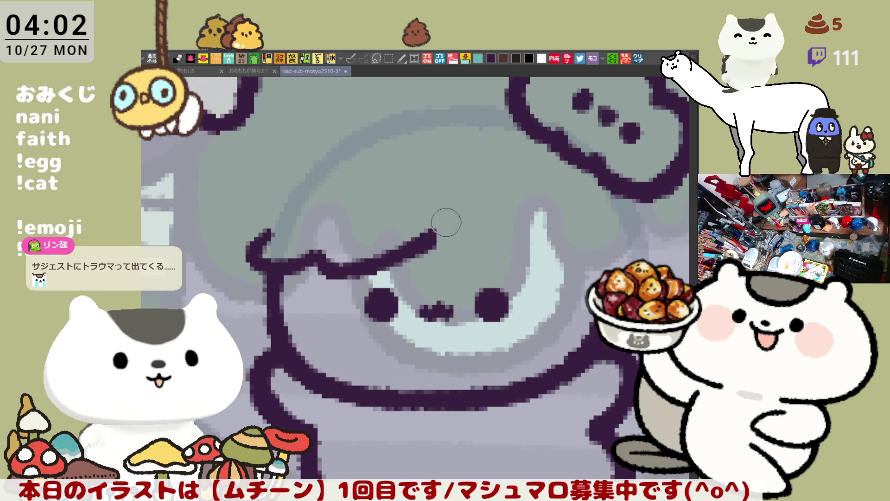
pyautogui.hotkey('ctrl', 'z')
pyautogui.moveTo(320, 259)
pyautogui.mouseDown()
pyautogui.moveTo(380, 258)
pyautogui.moveTo(501, 213)
pyautogui.mouseUp()
pyautogui.hotkey('ctrl', 'z')
pyautogui.moveTo(311, 258)
pyautogui.mouseDown()
pyautogui.moveTo(344, 261)
pyautogui.moveTo(470, 223)
pyautogui.mouseUp()
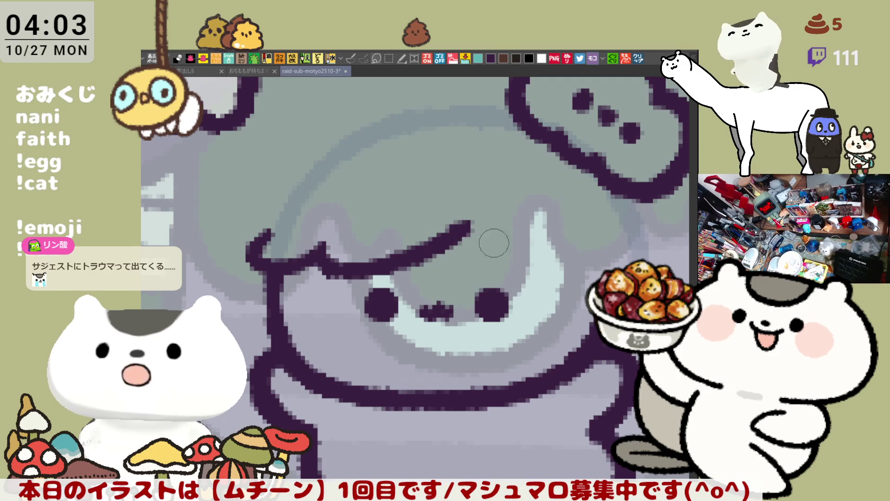
pyautogui.hotkey('ctrl', 'z')
pyautogui.moveTo(325, 248)
pyautogui.mouseDown()
pyautogui.moveTo(358, 270)
pyautogui.moveTo(478, 208)
pyautogui.moveTo(343, 262)
pyautogui.moveTo(423, 243)
pyautogui.moveTo(470, 213)
pyautogui.moveTo(486, 232)
pyautogui.moveTo(567, 262)
pyautogui.mouseUp()
pyautogui.hotkey('ctrl', 'z')
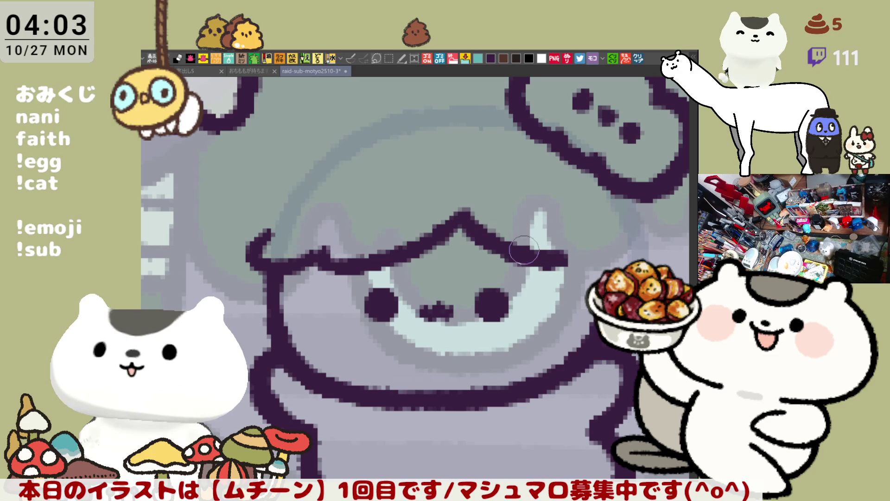
# - Extend the fringe to the right and add a right-side hair line, comparing with undo/redo
pyautogui.moveTo(575, 299); pyautogui.dragTo(543, 244)
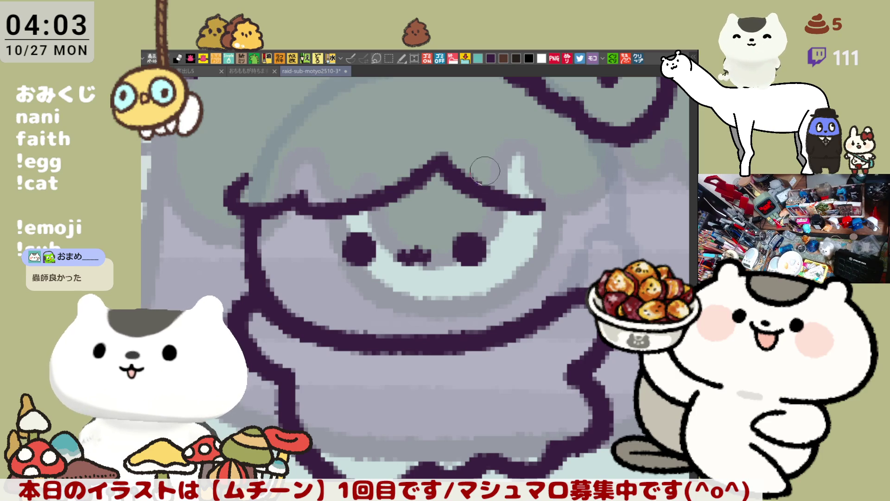
pyautogui.moveTo(512, 203); pyautogui.dragTo(568, 205)
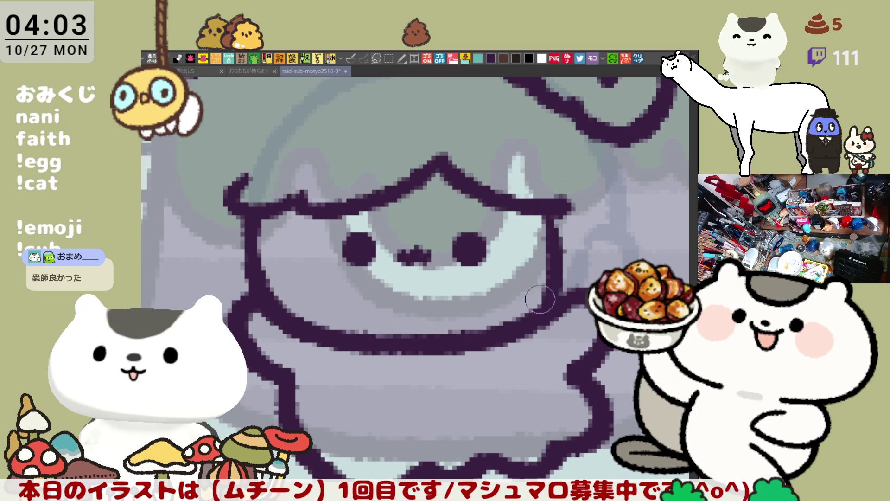
pyautogui.moveTo(552, 218); pyautogui.dragTo(552, 299)
pyautogui.moveTo(551, 249); pyautogui.dragTo(534, 257)
pyautogui.hotkey('ctrl', 'z')
pyautogui.hotkey('ctrl', 'y')
pyautogui.hotkey('ctrl', 'z')
pyautogui.hotkey('ctrl', 'y')
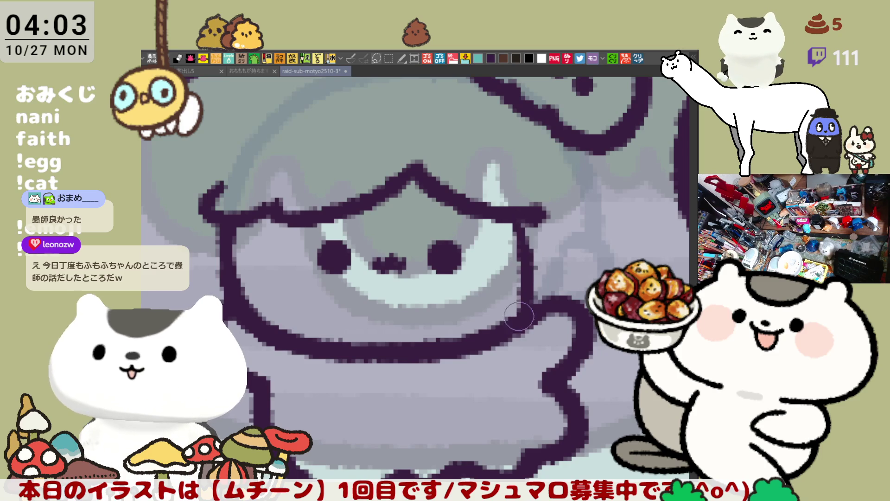
pyautogui.hotkey('ctrl', 'z')
pyautogui.hotkey('ctrl', 'y')
pyautogui.hotkey('ctrl', 'z')
pyautogui.hotkey('ctrl', 'y')
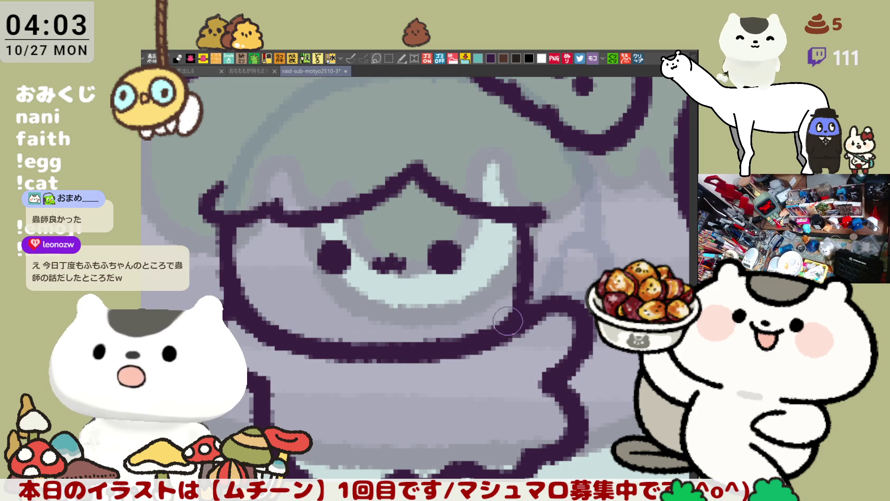
# - Add a vertical stroke from the hair end down to the lower face outline
pyautogui.moveTo(577, 234); pyautogui.dragTo(579, 310)
pyautogui.hotkey('ctrl', 'z')
pyautogui.hotkey('ctrl', 'y')
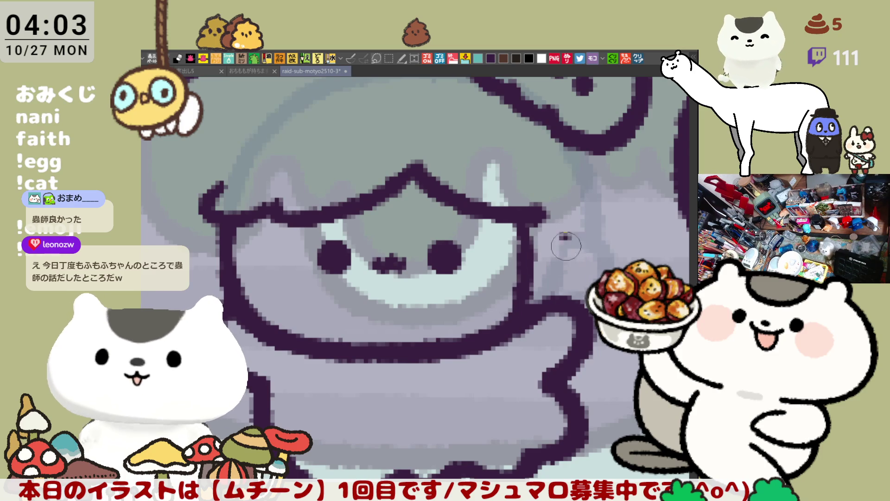
pyautogui.hotkey('ctrl', 'z')
pyautogui.hotkey('ctrl', 'z')
pyautogui.hotkey('ctrl', 'y')
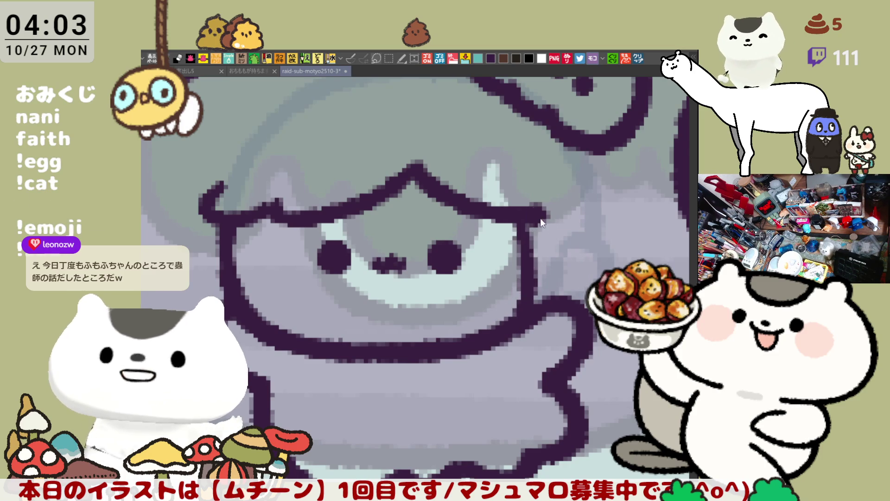
pyautogui.hotkey('ctrl', 'z')
pyautogui.hotkey('ctrl', 'z')
pyautogui.hotkey('ctrl', 'y')
pyautogui.hotkey('ctrl', 'y')
pyautogui.hotkey('ctrl', 'z')
pyautogui.hotkey('ctrl', 'y')
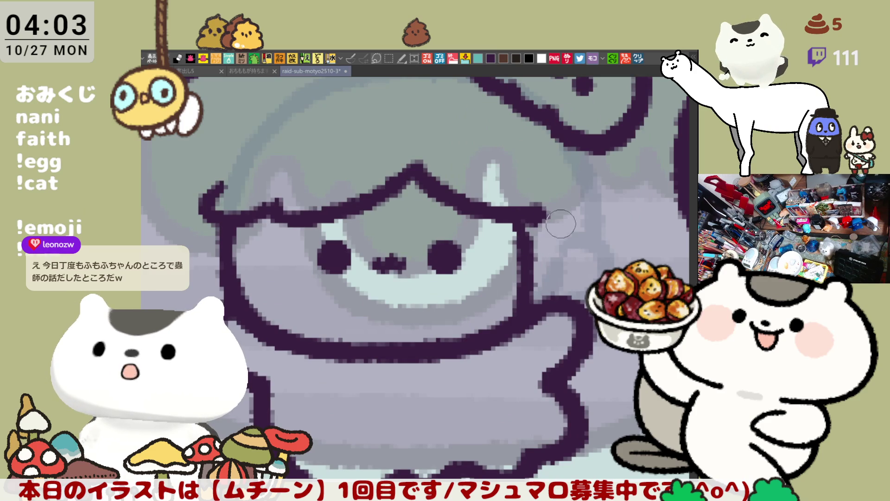
pyautogui.hotkey('ctrl', 'y')
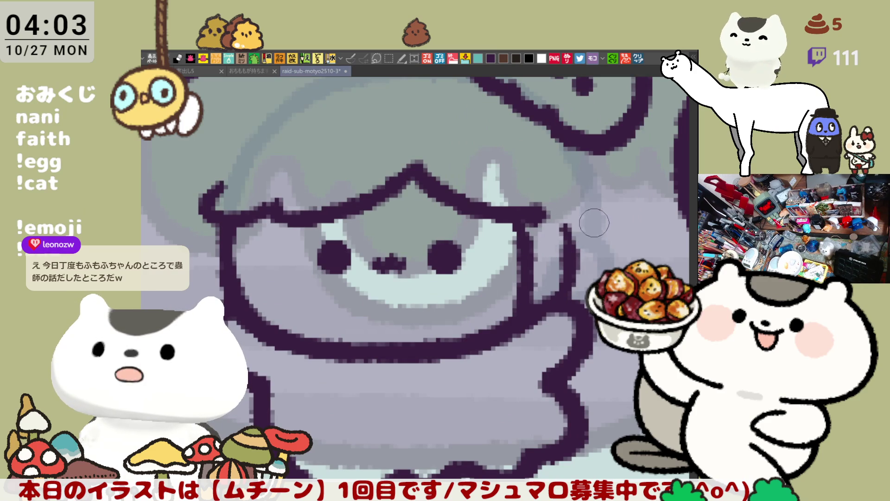
pyautogui.scroll(-2, 550, 240)
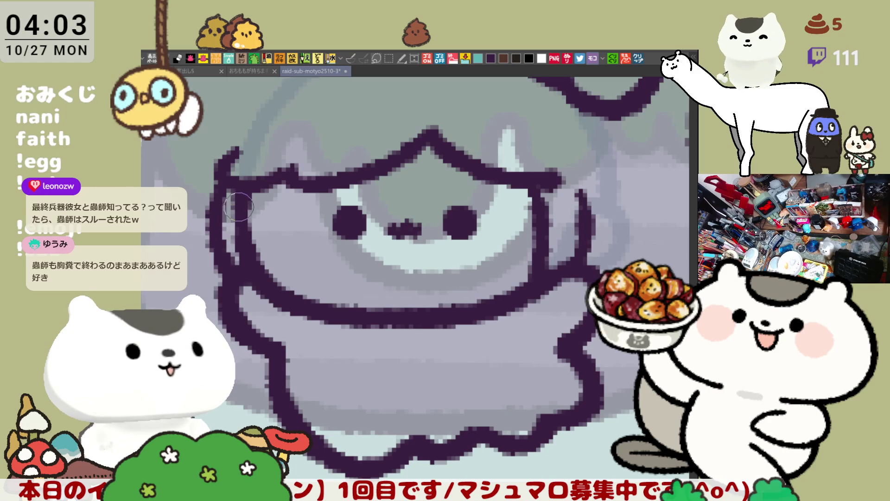
# - Draw a curved hair outline just left of the character's face
pyautogui.moveTo(222, 185); pyautogui.dragTo(213, 250)
pyautogui.hotkey('ctrl', 'z')
pyautogui.moveTo(221, 186)
pyautogui.mouseDown()
pyautogui.moveTo(211, 218)
pyautogui.moveTo(218, 260)
pyautogui.mouseUp()
pyautogui.hotkey('ctrl', 'z')
pyautogui.moveTo(234, 160)
pyautogui.mouseDown()
pyautogui.moveTo(211, 231)
pyautogui.moveTo(220, 262)
pyautogui.moveTo(221, 192)
pyautogui.moveTo(229, 259)
pyautogui.mouseUp()
pyautogui.hotkey('ctrl', 'z')
pyautogui.hotkey('ctrl', 'z')
pyautogui.moveTo(234, 153); pyautogui.dragTo(233, 270)
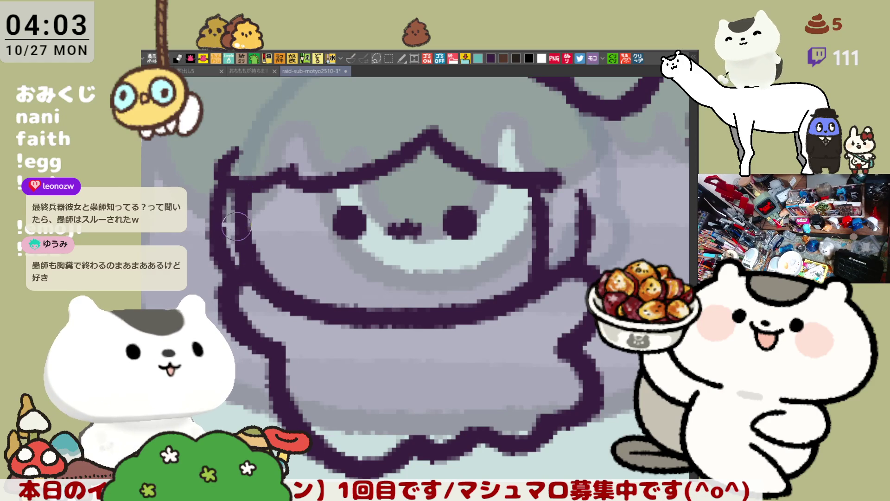
# - Redraw the outline down the face's left side and extend it at the top-left
pyautogui.moveTo(237, 222); pyautogui.dragTo(339, 240)
pyautogui.moveTo(341, 167); pyautogui.dragTo(325, 301)
pyautogui.hotkey('ctrl', 'z')
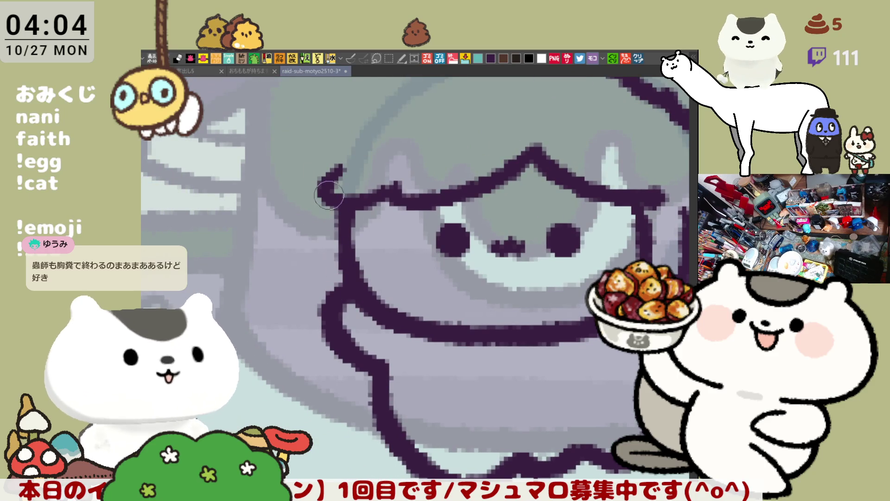
pyautogui.moveTo(381, 262); pyautogui.dragTo(324, 296)
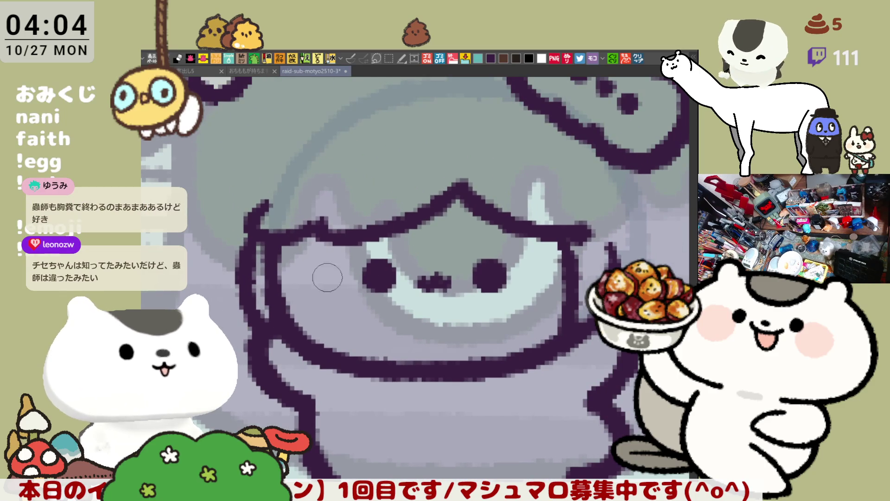
pyautogui.moveTo(260, 232); pyautogui.dragTo(272, 337)
pyautogui.hotkey('ctrl', 'z')
pyautogui.moveTo(253, 222); pyautogui.dragTo(252, 311)
pyautogui.hotkey('ctrl', 'z')
pyautogui.moveTo(252, 218); pyautogui.dragTo(255, 306)
pyautogui.hotkey('ctrl', 'z')
pyautogui.moveTo(251, 218); pyautogui.dragTo(256, 322)
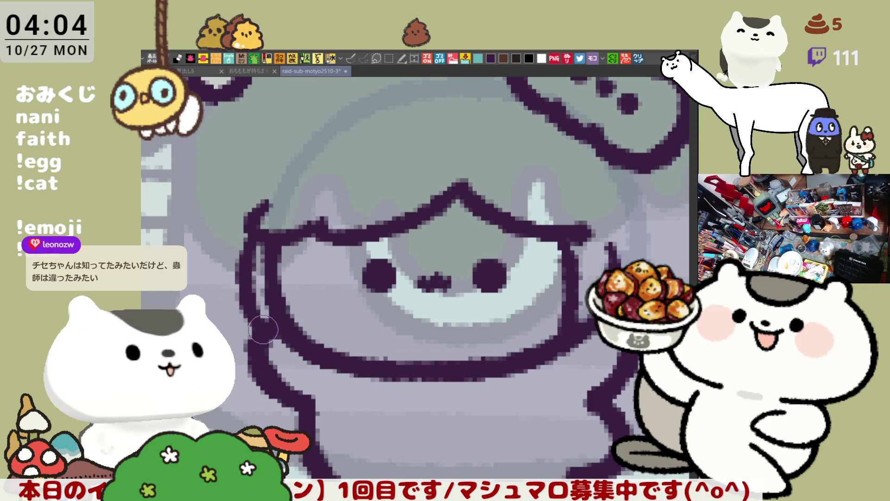
pyautogui.moveTo(257, 226)
pyautogui.mouseDown()
pyautogui.moveTo(249, 232)
pyautogui.moveTo(274, 214)
pyautogui.mouseUp()
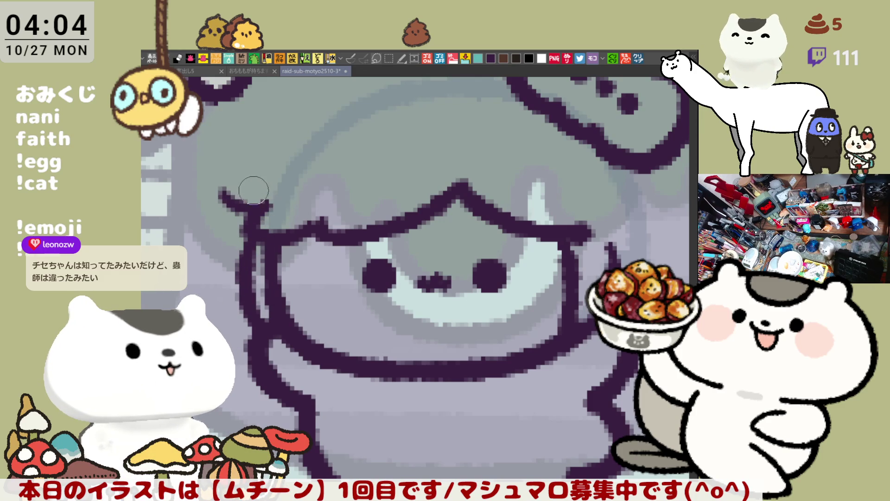
# - Try several hair strokes and a short curl at the top-left of the hair
pyautogui.moveTo(215, 194); pyautogui.dragTo(276, 198)
pyautogui.hotkey('ctrl', 'z')
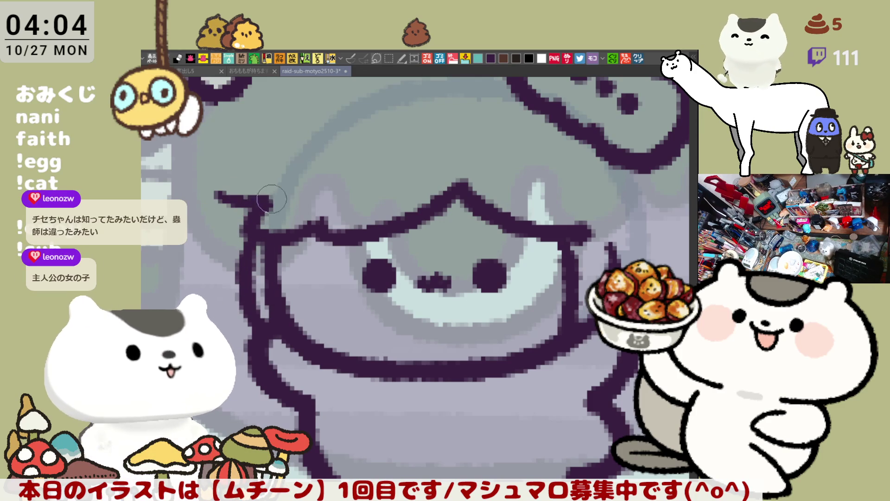
pyautogui.hotkey('ctrl', 'z')
pyautogui.moveTo(216, 185); pyautogui.dragTo(271, 193)
pyautogui.hotkey('ctrl', 'z')
pyautogui.moveTo(218, 180); pyautogui.dragTo(278, 199)
pyautogui.hotkey('ctrl', 'z')
pyautogui.moveTo(219, 170)
pyautogui.mouseDown()
pyautogui.moveTo(224, 191)
pyautogui.moveTo(257, 204)
pyautogui.mouseUp()
pyautogui.hotkey('ctrl', 'z')
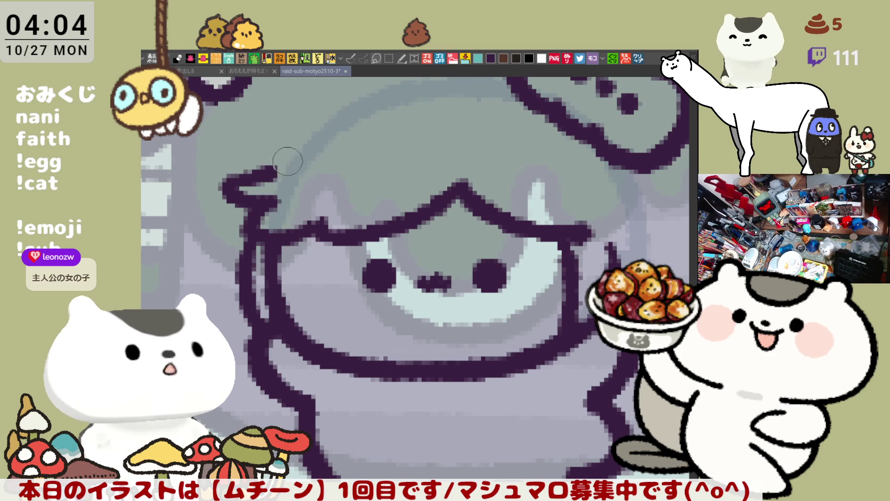
# - Draw a flatter upward hair flick at the top-left, then switch to the card-sheet document
pyautogui.moveTo(241, 180); pyautogui.dragTo(308, 150)
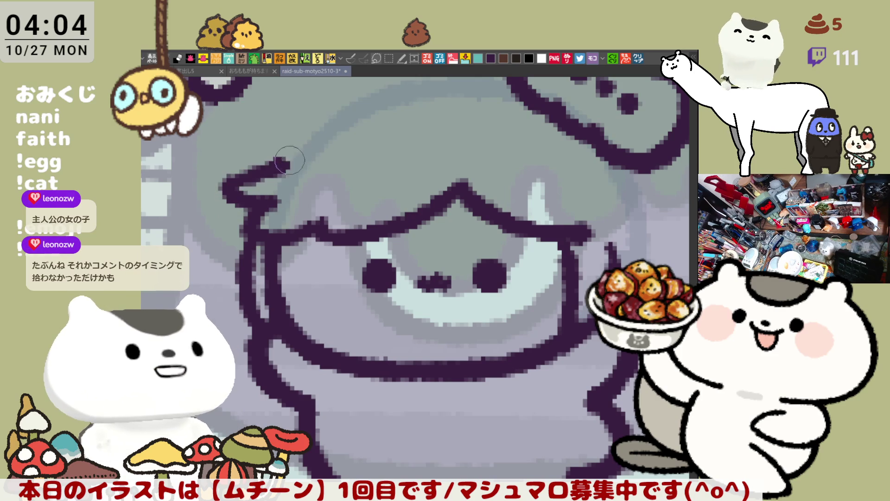
pyautogui.hotkey('ctrl', 'z')
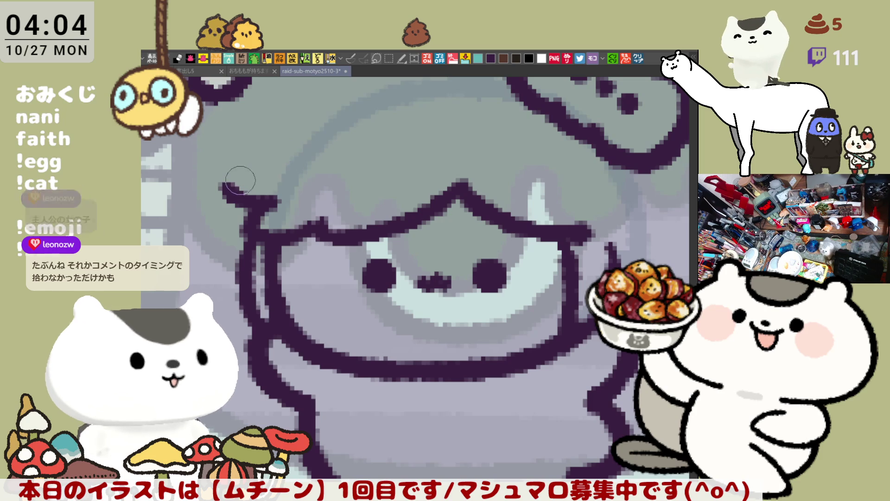
pyautogui.hotkey('ctrl', 'z')
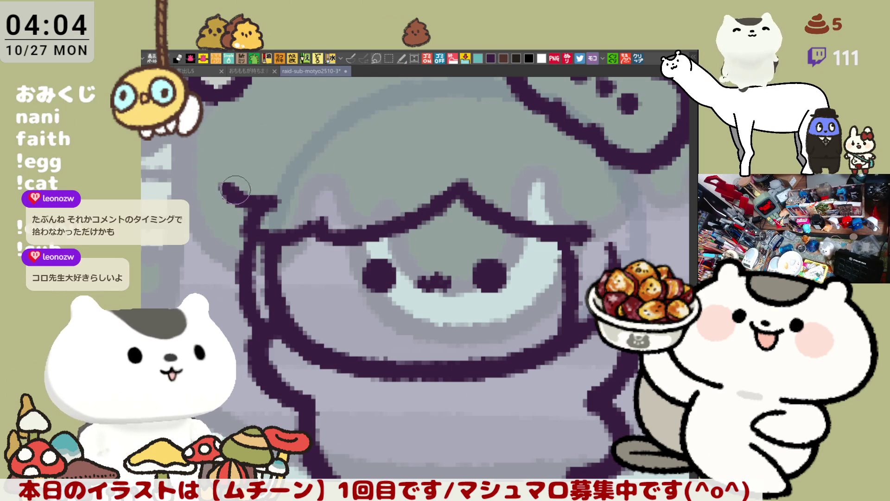
pyautogui.moveTo(230, 189); pyautogui.dragTo(302, 148)
pyautogui.hotkey('ctrl', 'z')
pyautogui.hotkey('ctrl', 'z')
pyautogui.moveTo(221, 185); pyautogui.dragTo(299, 148)
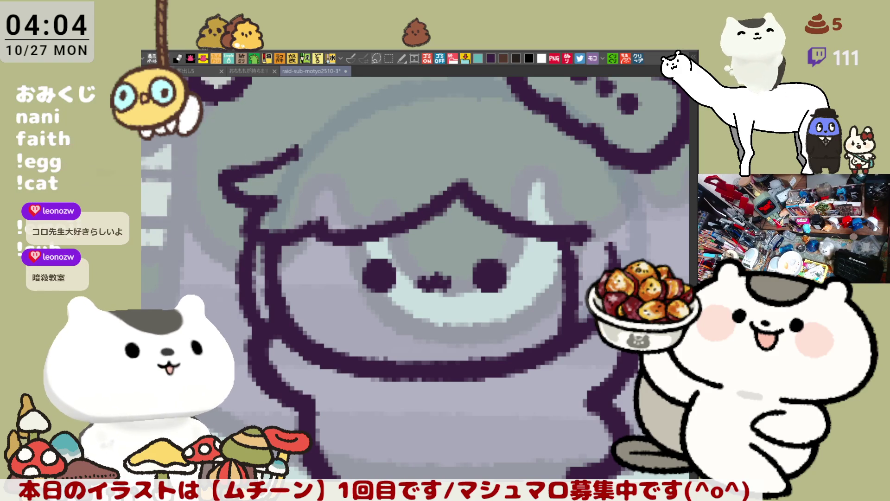
pyautogui.hotkey('ctrl', 'alt', '0')
pyautogui.click(206, 74)
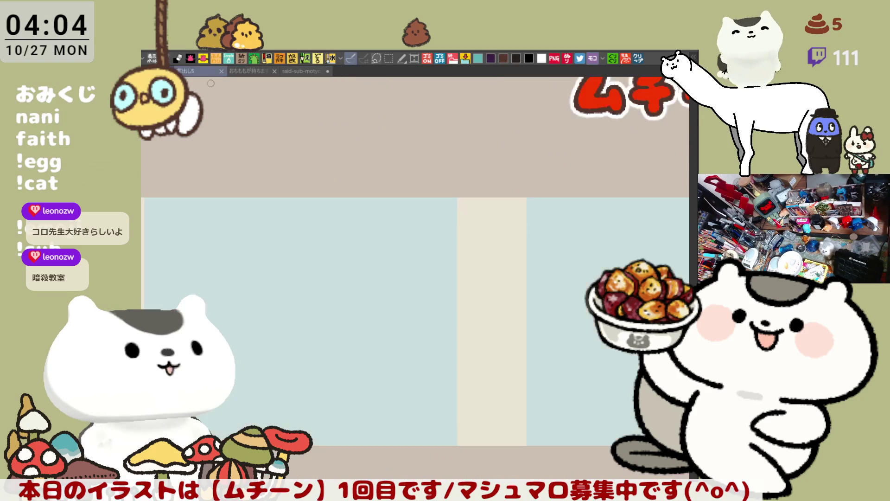
# - Sketch a round head with an eye and a wide toothy grin
pyautogui.moveTo(406, 291)
pyautogui.mouseDown()
pyautogui.moveTo(386, 223)
pyautogui.moveTo(452, 281)
pyautogui.mouseUp()
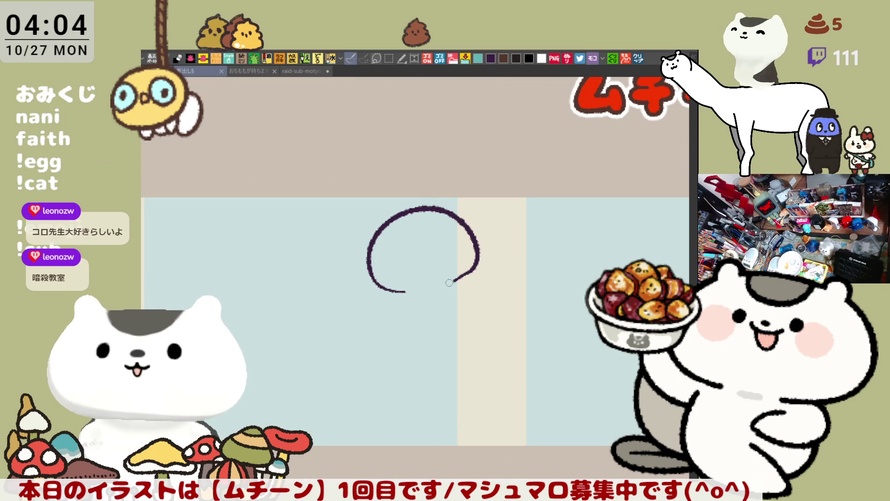
pyautogui.hotkey('ctrl', 'z')
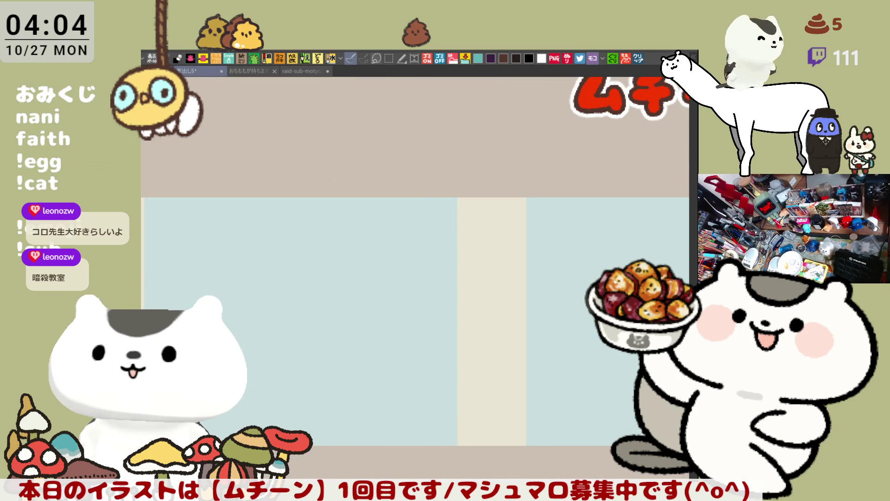
pyautogui.moveTo(407, 305)
pyautogui.mouseDown()
pyautogui.moveTo(416, 195)
pyautogui.moveTo(443, 302)
pyautogui.mouseUp()
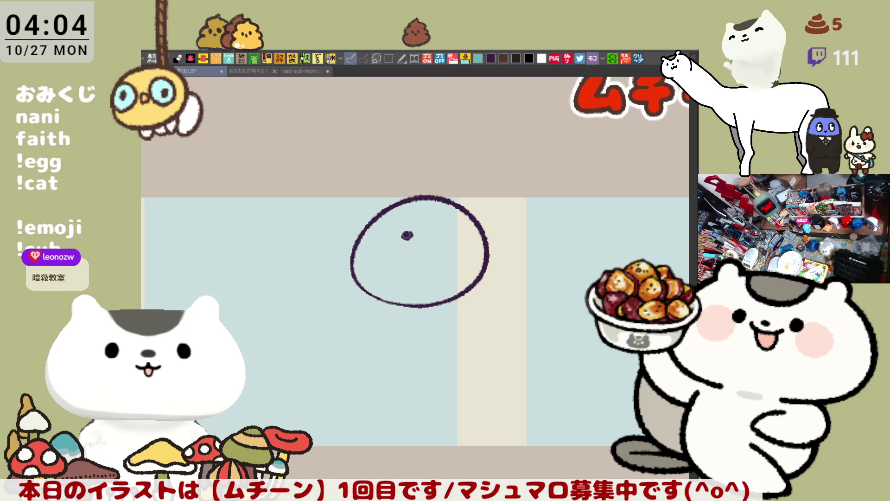
pyautogui.click(441, 237)
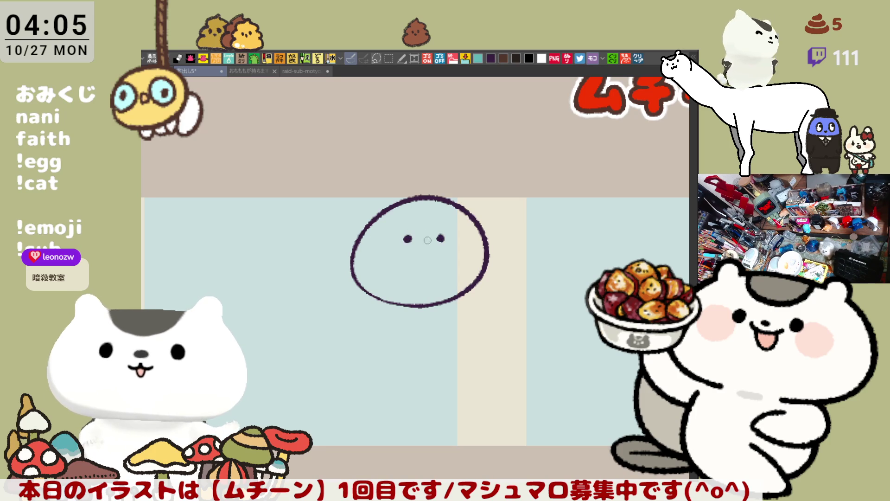
pyautogui.moveTo(404, 263); pyautogui.dragTo(472, 249)
pyautogui.hotkey('ctrl', 'z')
pyautogui.moveTo(360, 244); pyautogui.dragTo(482, 254)
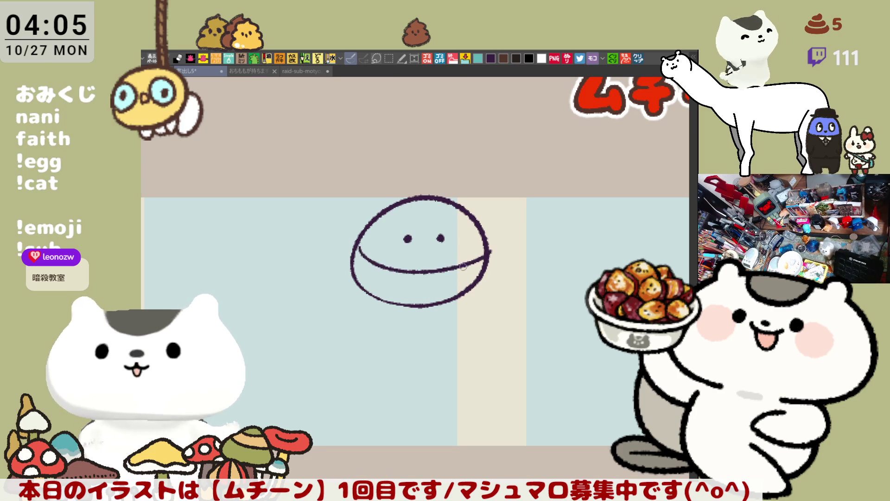
pyautogui.hotkey('ctrl', 'z')
pyautogui.moveTo(370, 245)
pyautogui.mouseDown()
pyautogui.moveTo(430, 264)
pyautogui.moveTo(466, 261)
pyautogui.mouseUp()
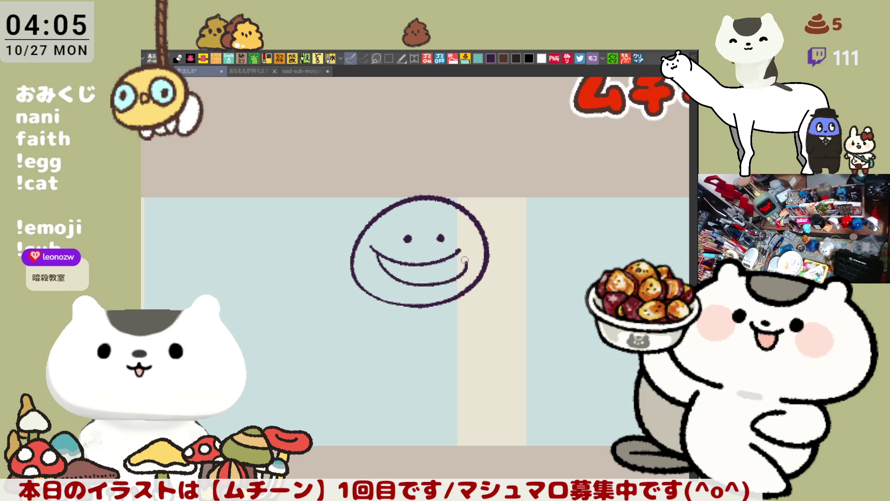
pyautogui.moveTo(405, 269); pyautogui.dragTo(406, 282)
pyautogui.moveTo(425, 266)
pyautogui.mouseDown()
pyautogui.moveTo(431, 279)
pyautogui.moveTo(447, 277)
pyautogui.mouseUp()
pyautogui.moveTo(463, 260); pyautogui.dragTo(465, 273)
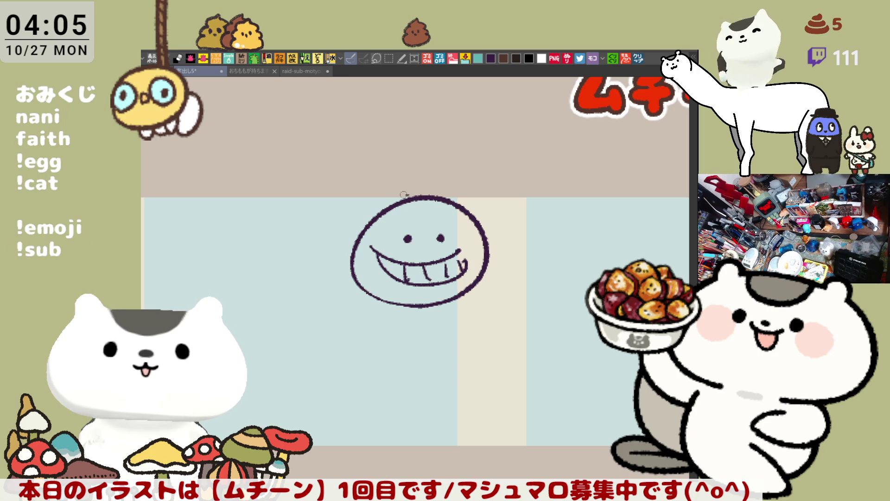
# - Add a top hat, wings and body, filling them solid dark purple
pyautogui.moveTo(428, 184); pyautogui.dragTo(480, 177)
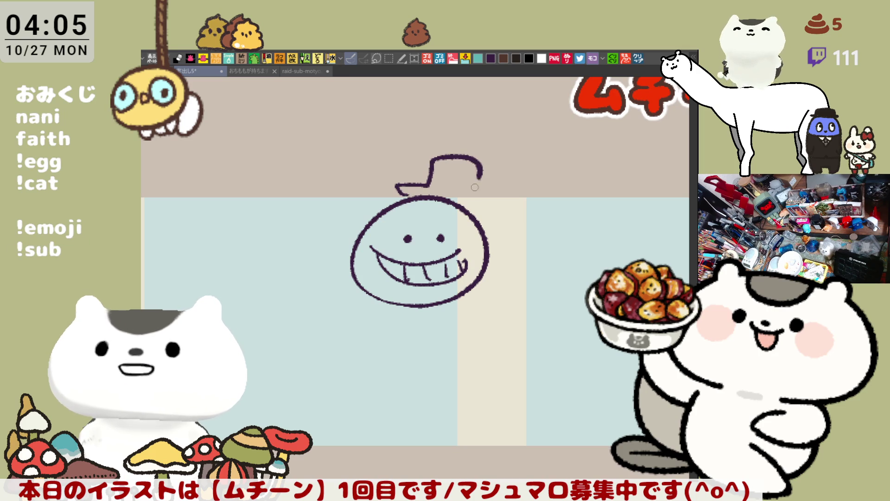
pyautogui.click(411, 191)
pyautogui.moveTo(459, 247); pyautogui.dragTo(465, 230)
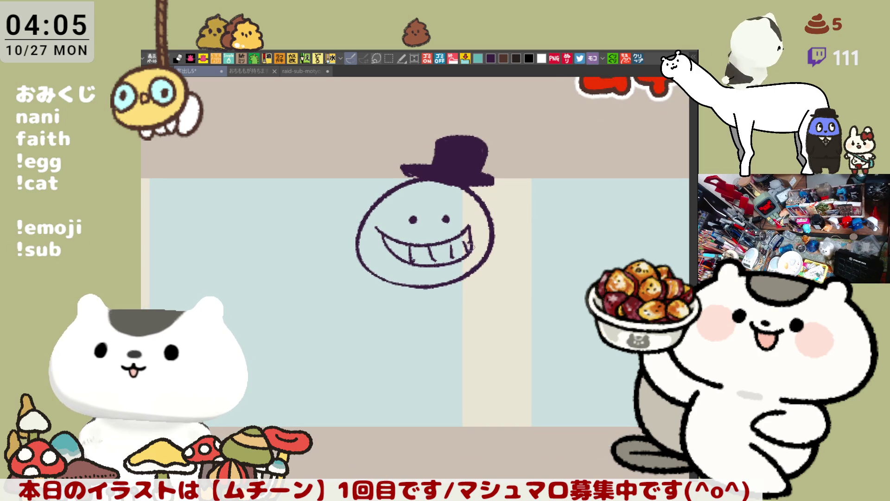
pyautogui.moveTo(368, 273)
pyautogui.mouseDown()
pyautogui.moveTo(310, 227)
pyautogui.moveTo(298, 279)
pyautogui.moveTo(410, 305)
pyautogui.mouseUp()
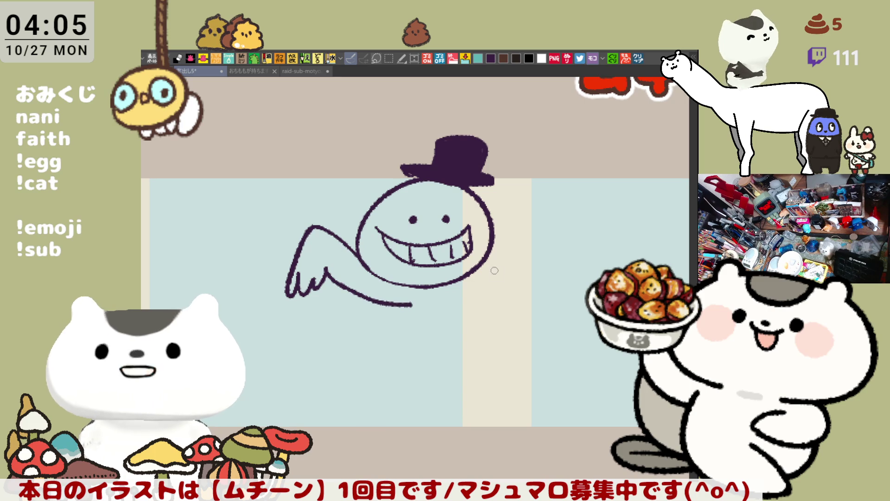
pyautogui.moveTo(516, 230); pyautogui.dragTo(544, 268)
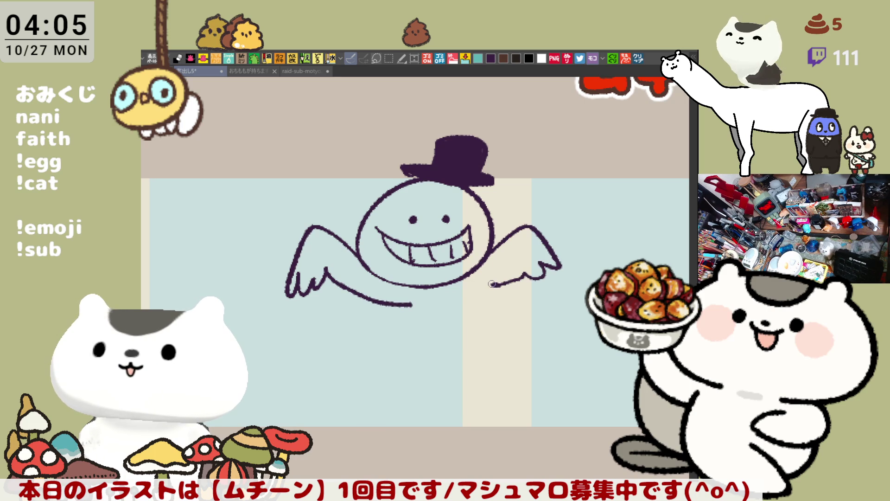
pyautogui.moveTo(492, 283); pyautogui.dragTo(495, 299)
pyautogui.moveTo(371, 291)
pyautogui.mouseDown()
pyautogui.moveTo(423, 337)
pyautogui.moveTo(496, 327)
pyautogui.mouseUp()
pyautogui.hotkey('ctrl', 'z')
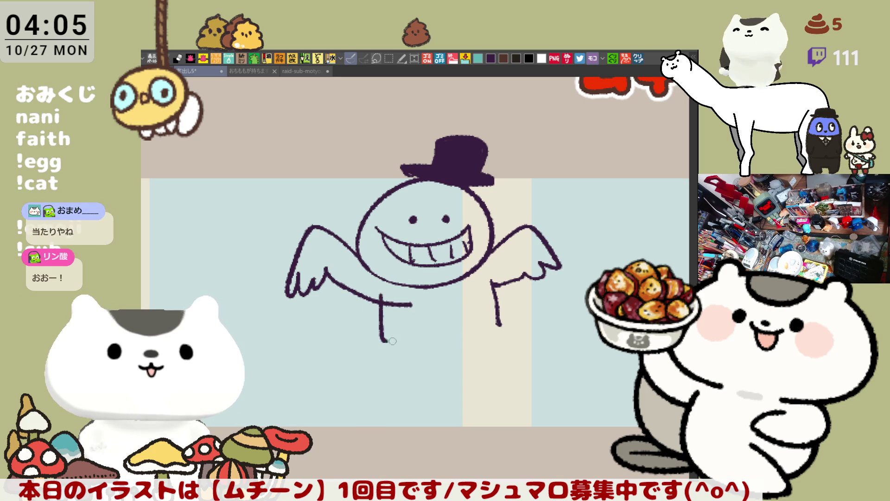
pyautogui.moveTo(386, 341); pyautogui.dragTo(502, 333)
pyautogui.click(496, 324)
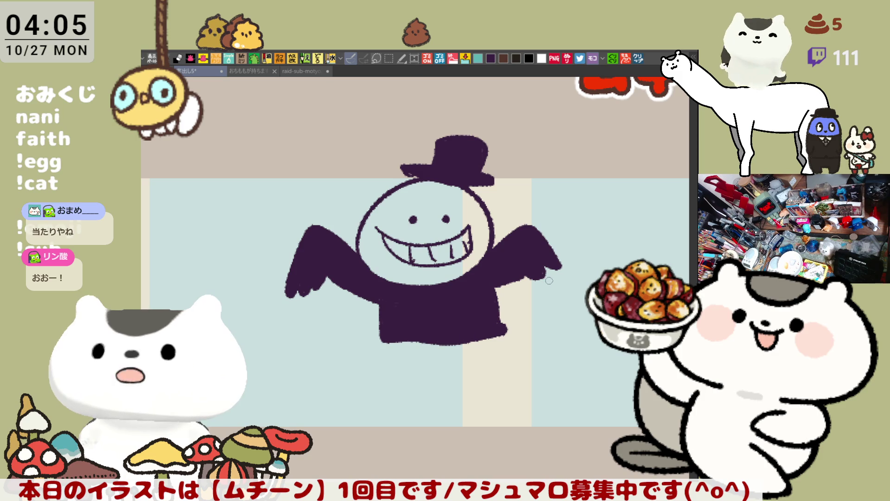
# - Add a cane, save, fill the face yellow, then clear the character from the canvas
pyautogui.moveTo(551, 293)
pyautogui.mouseDown()
pyautogui.moveTo(584, 186)
pyautogui.moveTo(614, 218)
pyautogui.mouseUp()
pyautogui.hotkey('ctrl', 'z')
pyautogui.moveTo(544, 288)
pyautogui.mouseDown()
pyautogui.moveTo(604, 211)
pyautogui.moveTo(567, 295)
pyautogui.mouseUp()
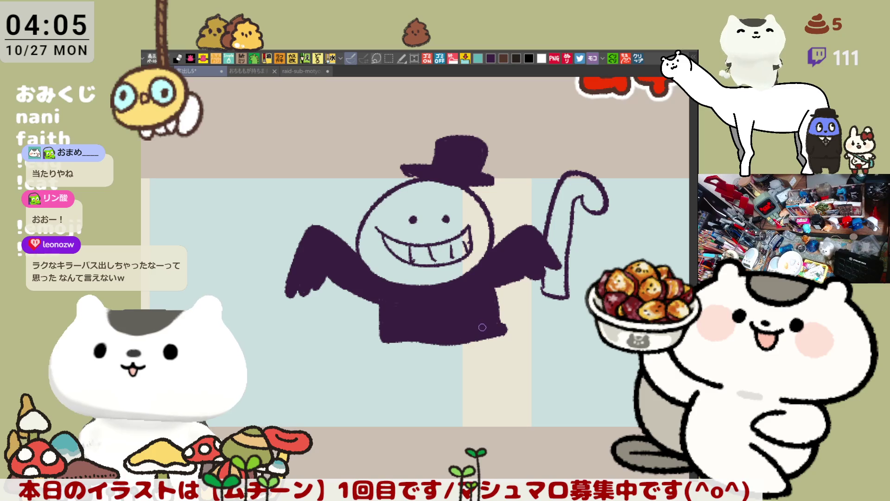
pyautogui.moveTo(496, 333); pyautogui.dragTo(423, 303)
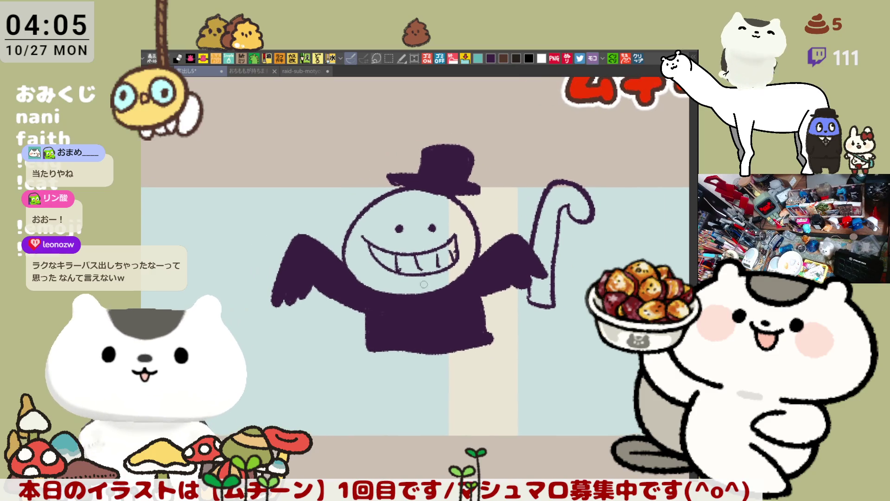
pyautogui.hotkey('ctrl', 's')
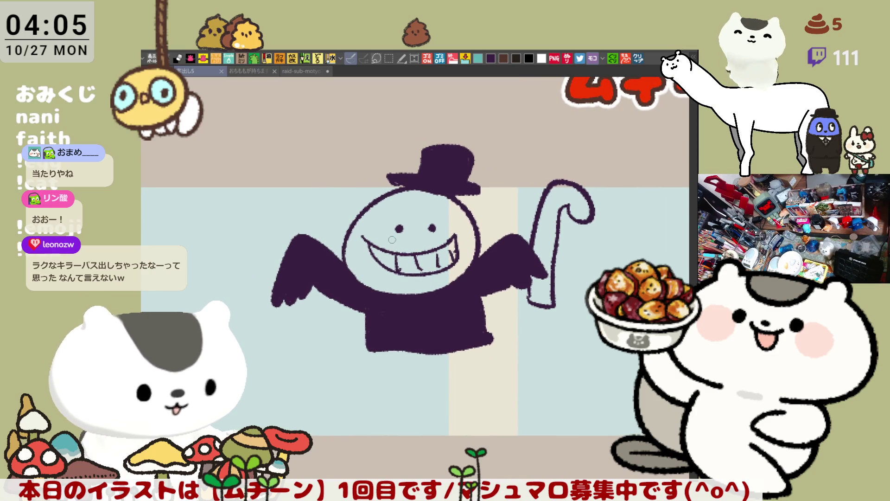
pyautogui.click(413, 204)
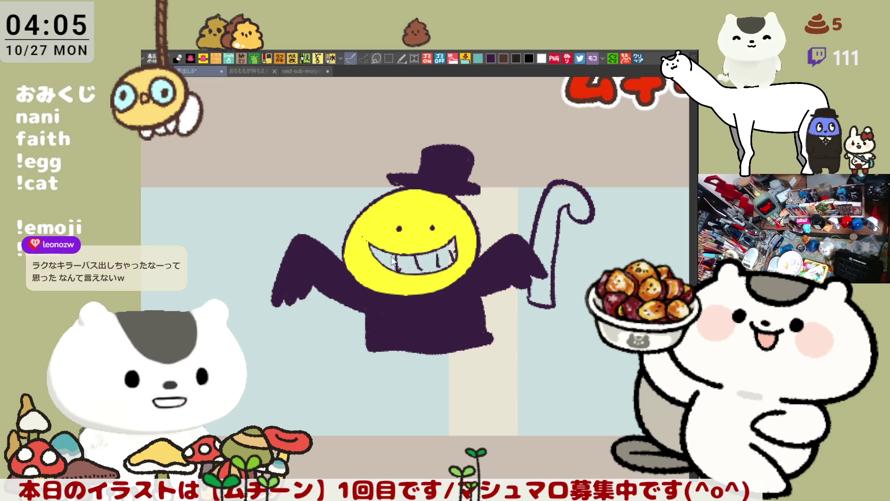
pyautogui.press('Delete')
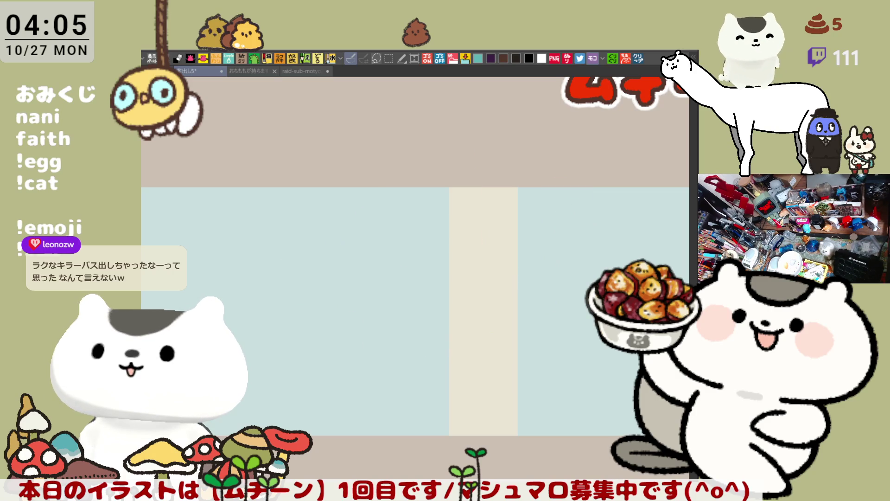
# - Switch to the ghost-card drawing and try curved hair strokes, undoing both attempts
pyautogui.click(304, 70)
pyautogui.scroll(-1, 433, 232)
pyautogui.moveTo(433, 232); pyautogui.dragTo(411, 248)
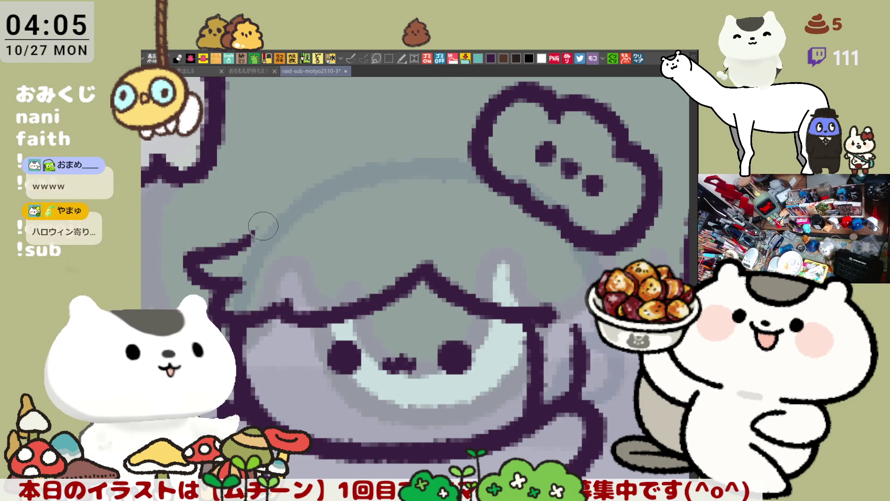
pyautogui.moveTo(253, 232); pyautogui.dragTo(384, 162)
pyautogui.hotkey('ctrl', 'z')
pyautogui.moveTo(241, 250); pyautogui.dragTo(436, 141)
pyautogui.hotkey('ctrl', 'z')
# - Draw a curved stroke across the hair in mirrored view, then erase the hair's top-left outline
pyautogui.press('h')
pyautogui.moveTo(343, 157)
pyautogui.mouseDown()
pyautogui.moveTo(473, 166)
pyautogui.moveTo(550, 211)
pyautogui.mouseUp()
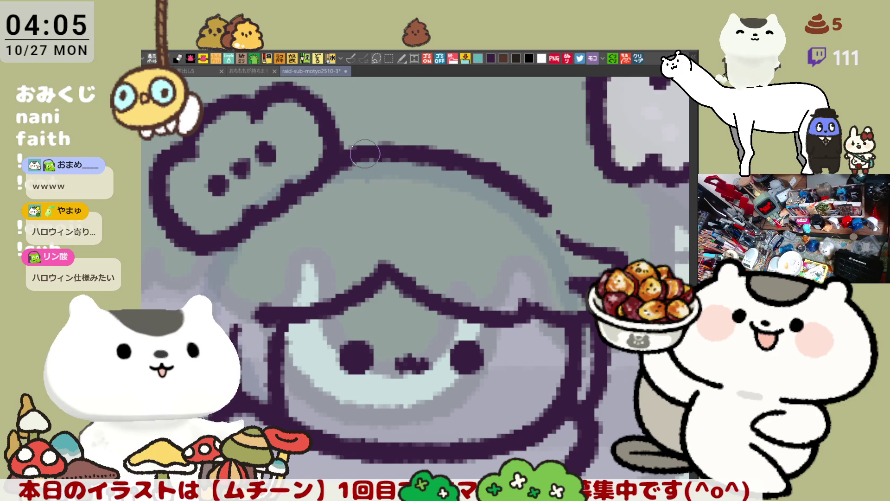
pyautogui.scroll(-3, 415, 182)
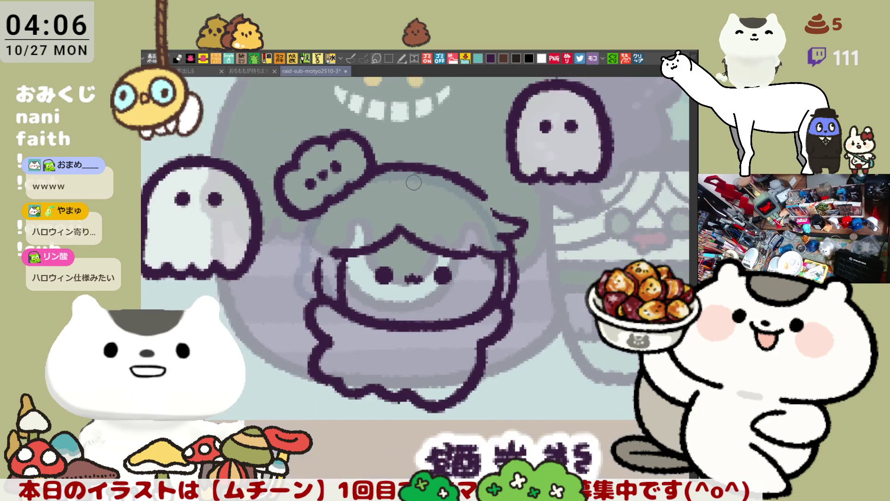
pyautogui.press('h')
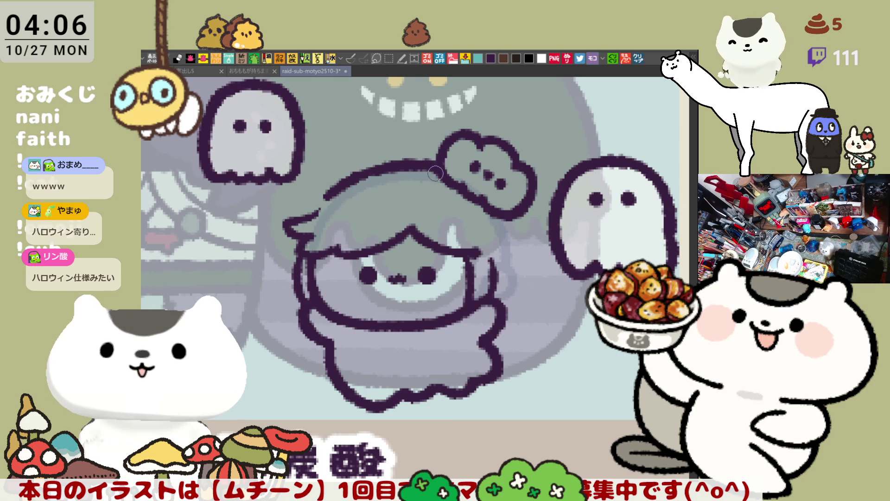
pyautogui.moveTo(364, 214); pyautogui.dragTo(390, 204)
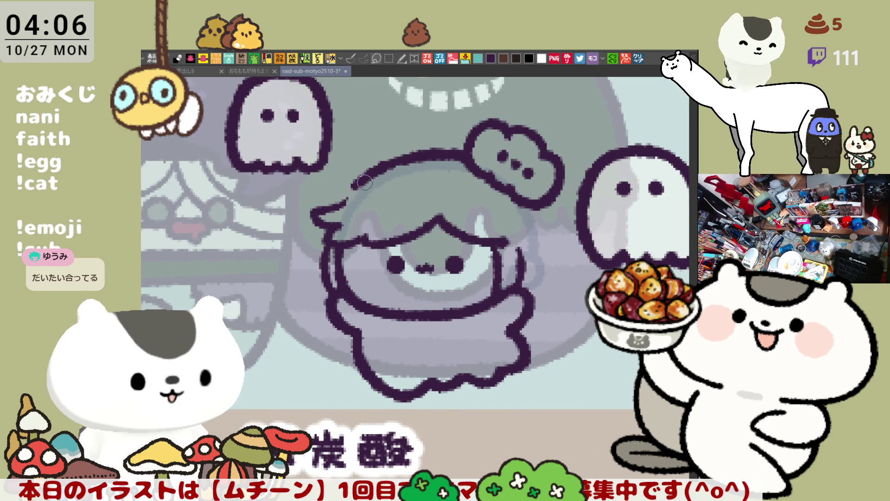
pyautogui.moveTo(365, 184); pyautogui.dragTo(404, 162)
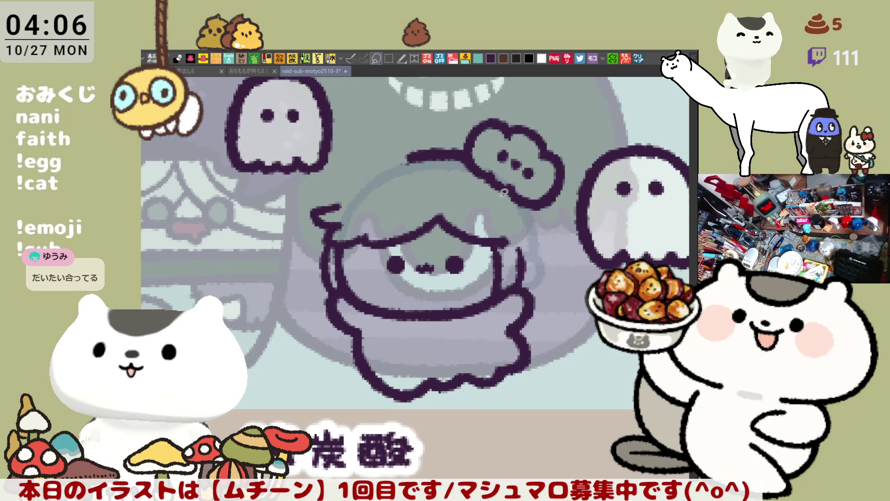
pyautogui.moveTo(482, 199)
pyautogui.mouseDown()
pyautogui.moveTo(571, 167)
pyautogui.moveTo(482, 204)
pyautogui.mouseUp()
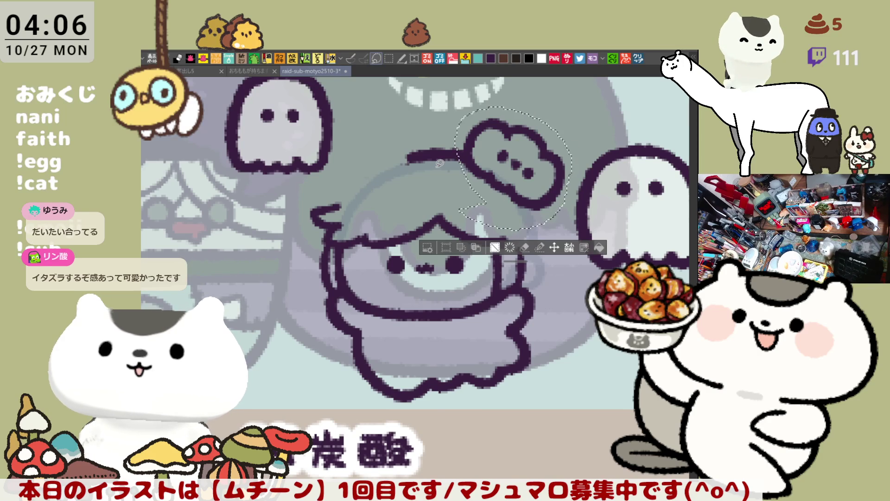
# - Delete the selected cloud accent and redraw a longer, thicker hair stroke atop the head
pyautogui.press('Delete')
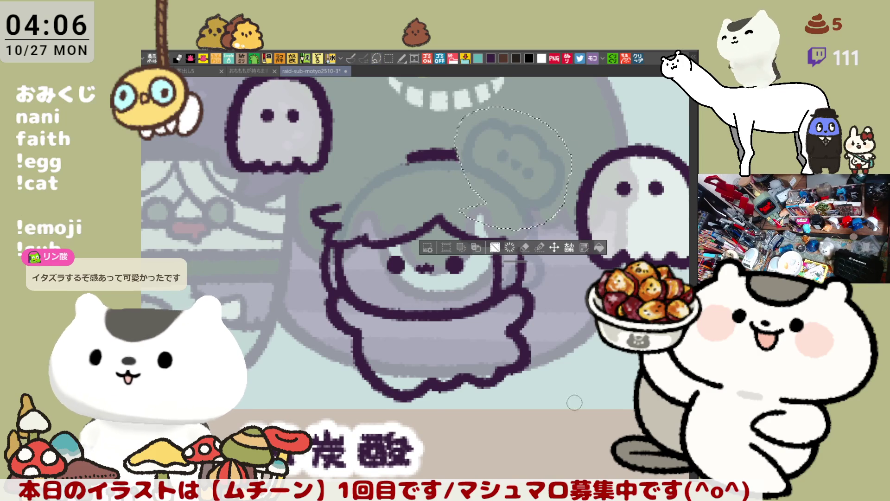
pyautogui.hotkey('ctrl', 'd')
pyautogui.moveTo(397, 163); pyautogui.dragTo(472, 165)
pyautogui.moveTo(404, 158); pyautogui.dragTo(482, 158)
pyautogui.hotkey('ctrl', 'z')
pyautogui.moveTo(401, 158)
pyautogui.mouseDown()
pyautogui.moveTo(436, 151)
pyautogui.moveTo(496, 160)
pyautogui.mouseUp()
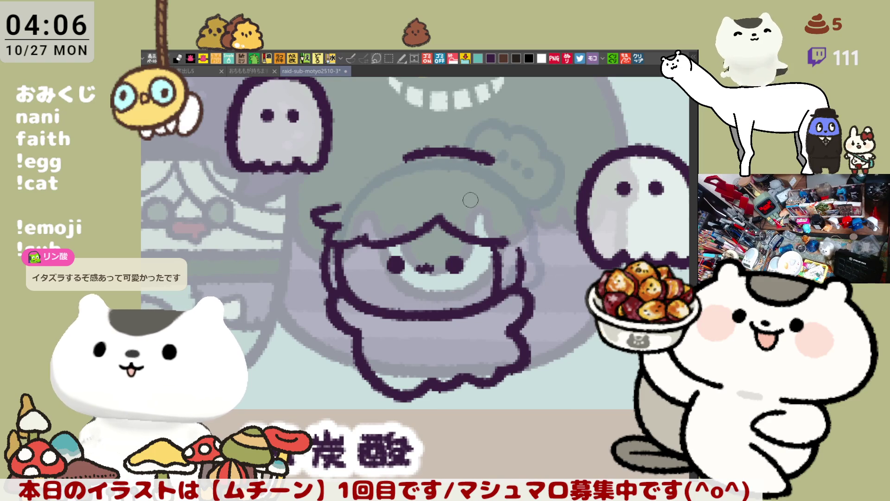
# - Draw the bangs with a hooked tail and a curved hair strand on the right
pyautogui.moveTo(435, 183)
pyautogui.mouseDown()
pyautogui.moveTo(453, 204)
pyautogui.moveTo(512, 206)
pyautogui.moveTo(510, 197)
pyautogui.moveTo(522, 195)
pyautogui.mouseUp()
pyautogui.hotkey('ctrl', 'z')
pyautogui.moveTo(438, 188)
pyautogui.mouseDown()
pyautogui.moveTo(476, 209)
pyautogui.moveTo(502, 191)
pyautogui.moveTo(552, 225)
pyautogui.mouseUp()
pyautogui.hotkey('ctrl', 'z')
pyautogui.moveTo(510, 171); pyautogui.dragTo(551, 226)
pyautogui.hotkey('ctrl', 'z')
pyautogui.moveTo(508, 170)
pyautogui.mouseDown()
pyautogui.moveTo(556, 230)
pyautogui.moveTo(536, 239)
pyautogui.mouseUp()
pyautogui.hotkey('ctrl', 'z')
pyautogui.hotkey('ctrl', 'z')
pyautogui.hotkey('ctrl', 'z')
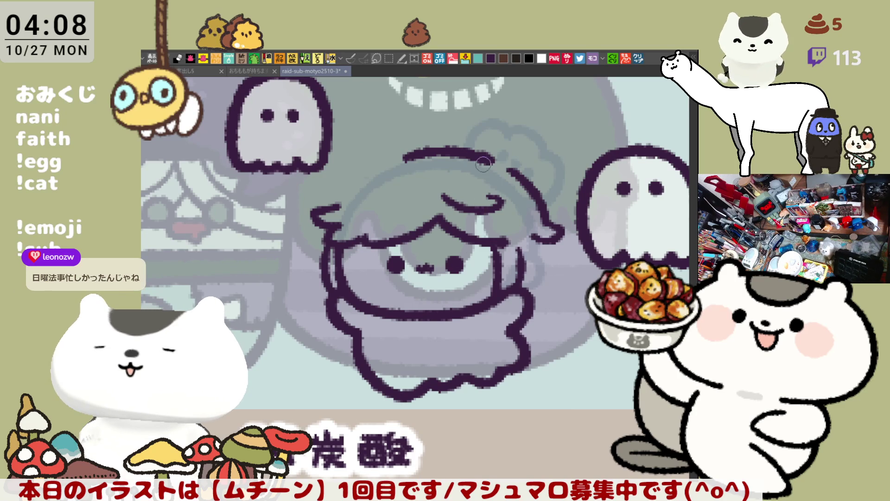
# - Connect the hair outline on the right and test short strokes at its right edge
pyautogui.moveTo(477, 156); pyautogui.dragTo(526, 185)
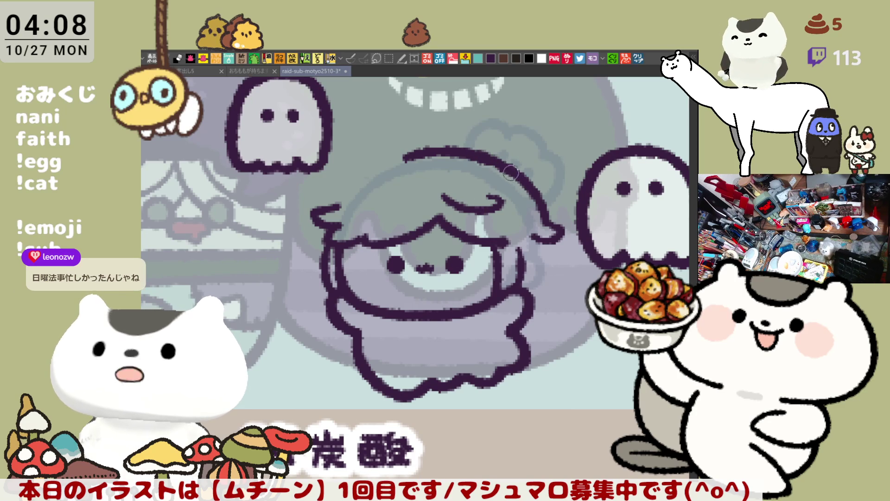
pyautogui.moveTo(541, 245); pyautogui.dragTo(548, 282)
pyautogui.hotkey('ctrl', 'z')
pyautogui.moveTo(544, 250); pyautogui.dragTo(547, 280)
pyautogui.hotkey('ctrl', 'z')
pyautogui.moveTo(546, 237); pyautogui.dragTo(529, 283)
pyautogui.hotkey('ctrl', 'z')
# - Extend the hair downward along the right side of the face
pyautogui.moveTo(547, 241); pyautogui.dragTo(532, 283)
pyautogui.hotkey('ctrl', 'z')
pyautogui.moveTo(546, 234); pyautogui.dragTo(546, 287)
pyautogui.hotkey('ctrl', 'z')
pyautogui.hotkey('ctrl', 'z')
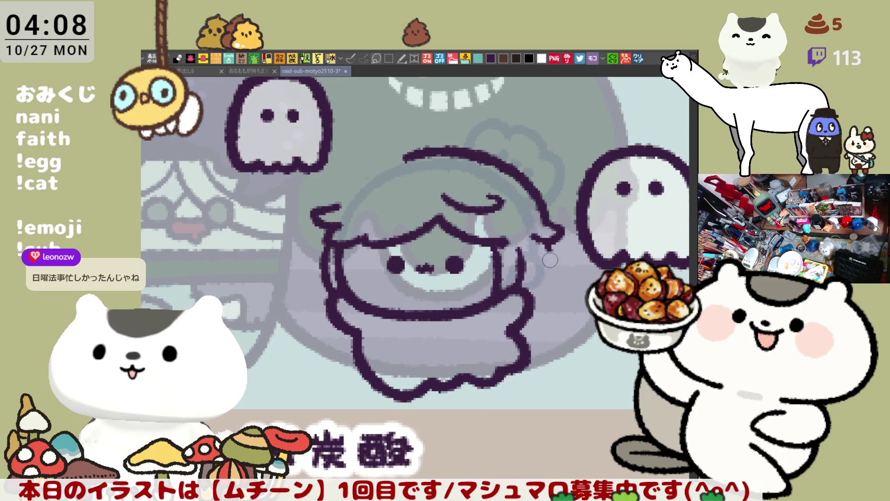
pyautogui.moveTo(548, 238); pyautogui.dragTo(542, 268)
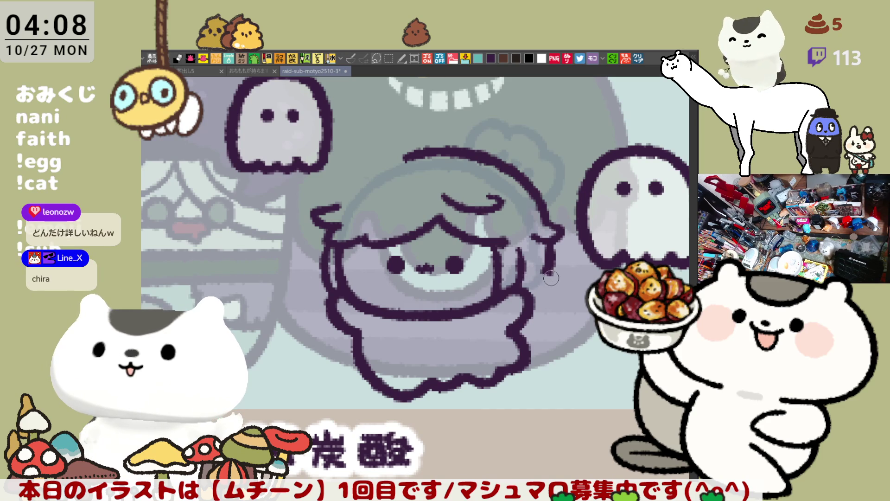
pyautogui.moveTo(548, 264); pyautogui.dragTo(554, 280)
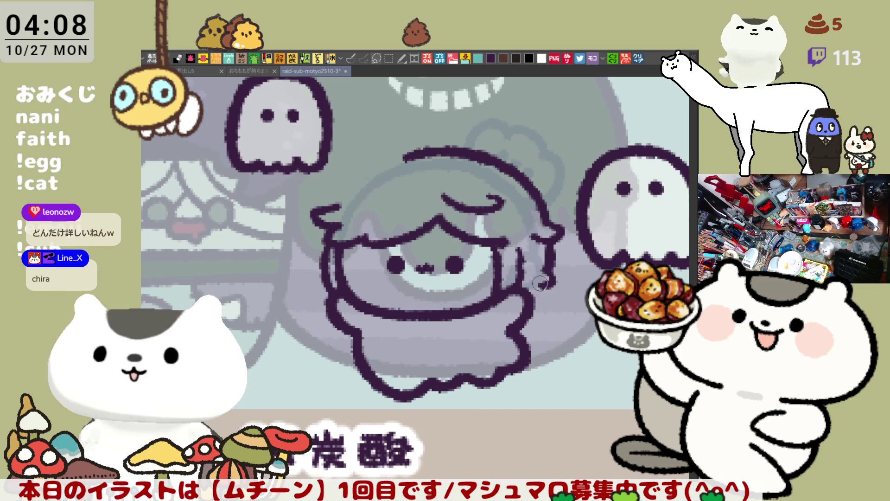
pyautogui.moveTo(542, 278)
pyautogui.mouseDown()
pyautogui.moveTo(534, 295)
pyautogui.moveTo(539, 274)
pyautogui.mouseUp()
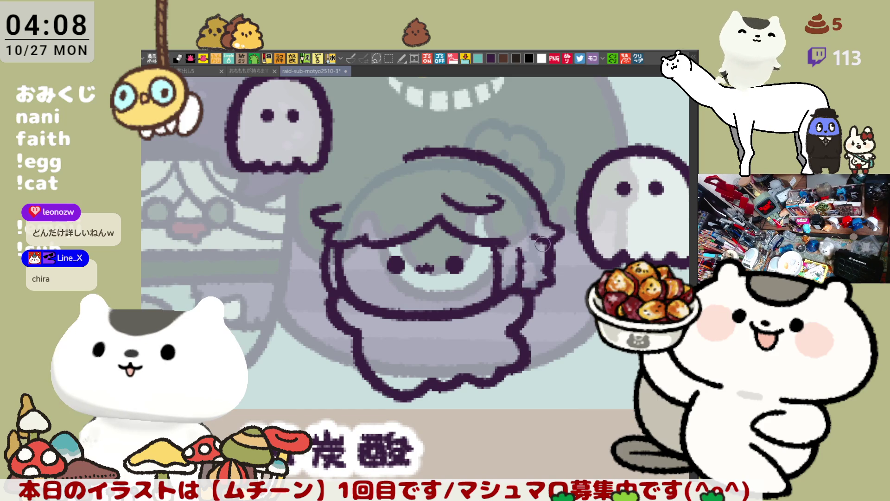
# - Repaint the face's left outline, then mirror the canvas view horizontally
pyautogui.moveTo(552, 236); pyautogui.dragTo(583, 231)
pyautogui.moveTo(357, 245); pyautogui.dragTo(354, 287)
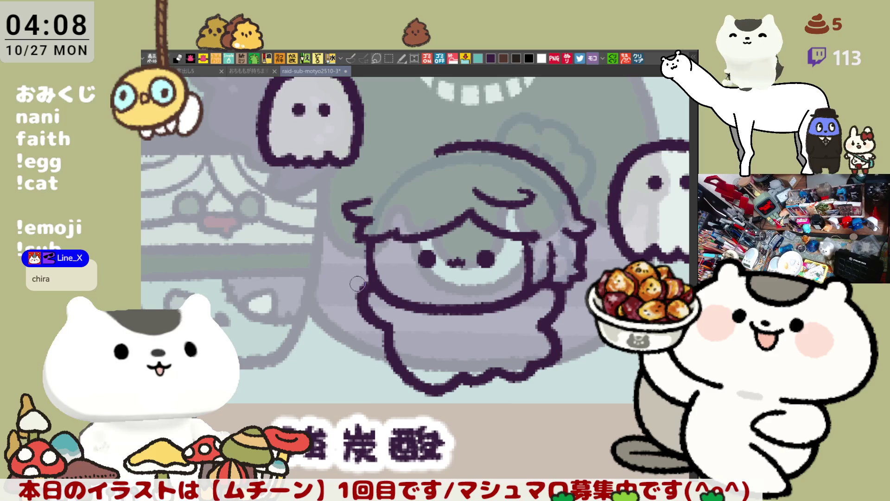
pyautogui.moveTo(363, 245); pyautogui.dragTo(360, 297)
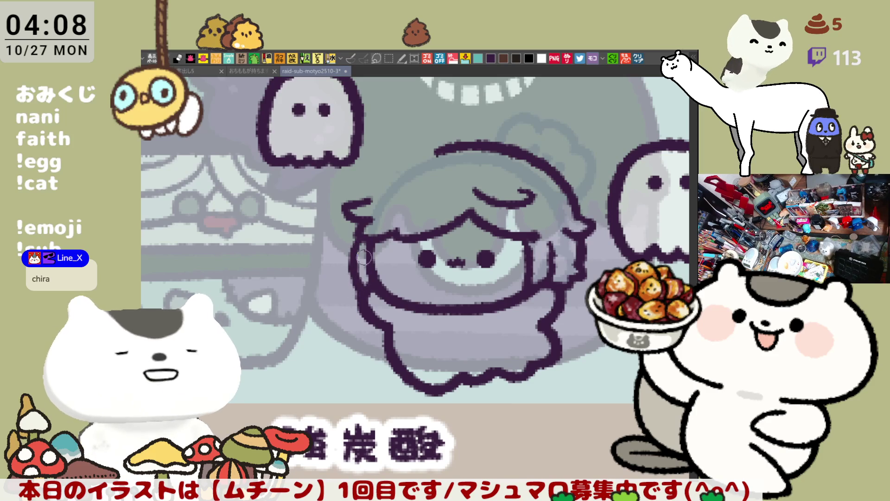
pyautogui.hotkey('ctrl', 'z')
pyautogui.moveTo(357, 232); pyautogui.dragTo(361, 278)
pyautogui.moveTo(358, 232)
pyautogui.mouseDown()
pyautogui.moveTo(360, 290)
pyautogui.moveTo(371, 296)
pyautogui.mouseUp()
pyautogui.hotkey('ctrl', 'z')
pyautogui.moveTo(358, 232); pyautogui.dragTo(364, 295)
pyautogui.hotkey('ctrl', 'z')
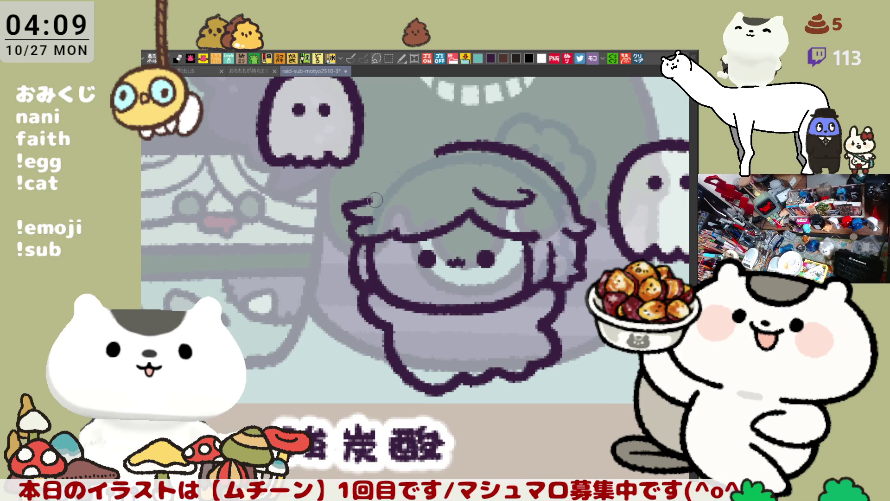
pyautogui.press('h')
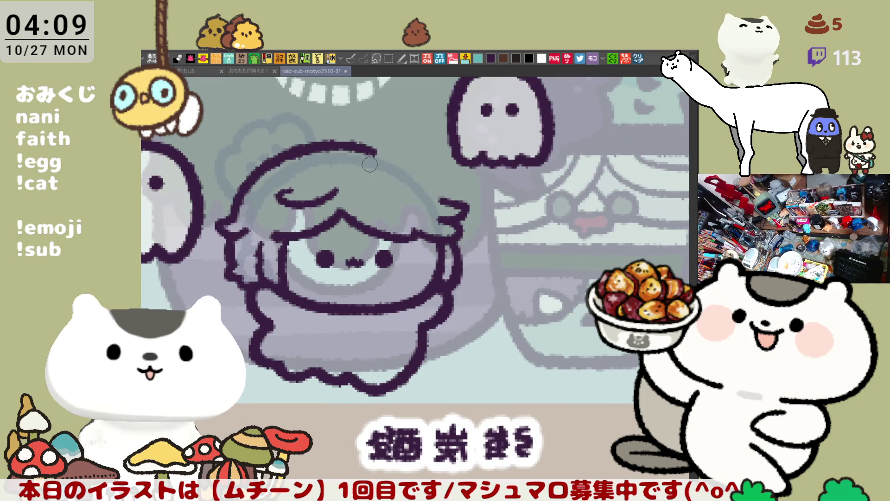
# - Extend the head's top hair outline to the right, unmirror the view, and remove the stray curl
pyautogui.moveTo(360, 146); pyautogui.dragTo(438, 188)
pyautogui.hotkey('ctrl', 'z')
pyautogui.moveTo(360, 146); pyautogui.dragTo(438, 188)
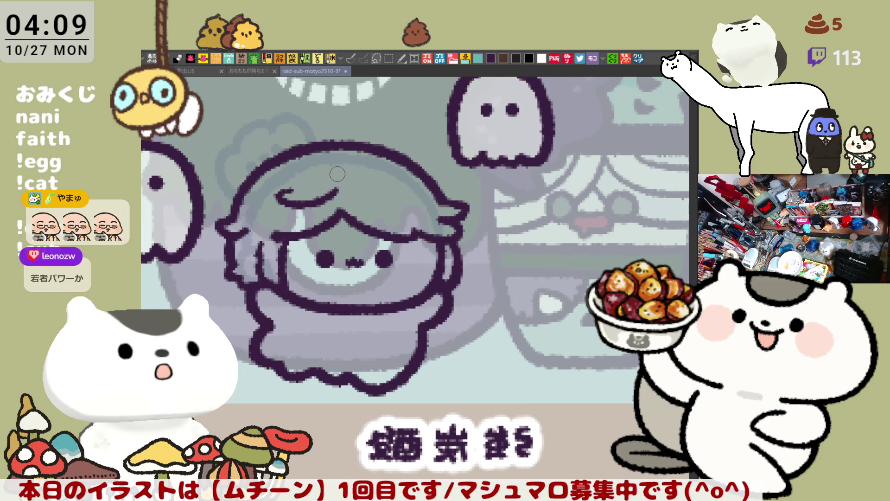
pyautogui.press('h')
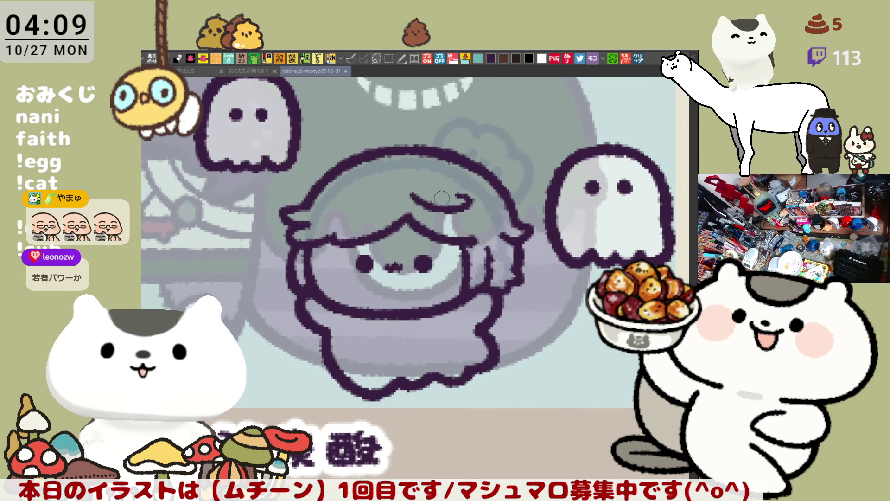
pyautogui.hotkey('ctrl', 'z')
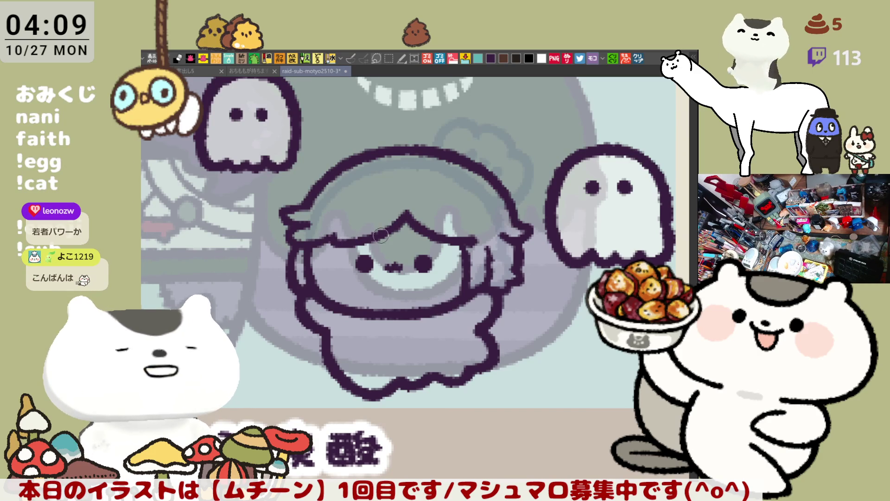
pyautogui.moveTo(511, 243); pyautogui.dragTo(466, 207)
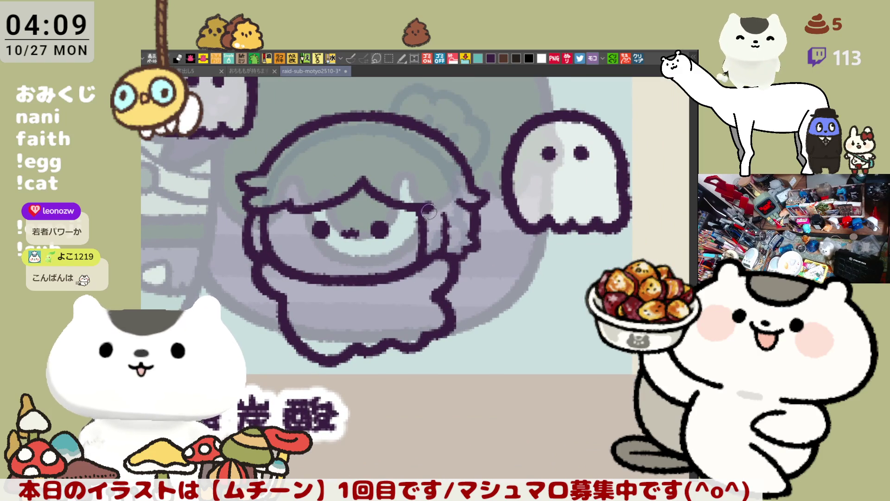